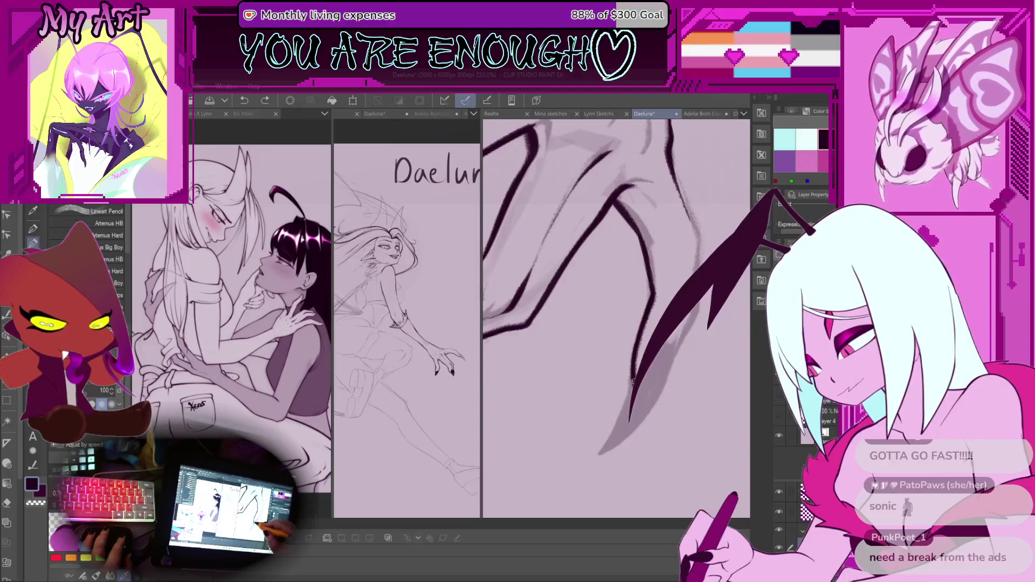
Ink a long, dark tapered nail on the clawed hand, redoing one bad stroke.
left_click_drag(638, 426, 601, 433)
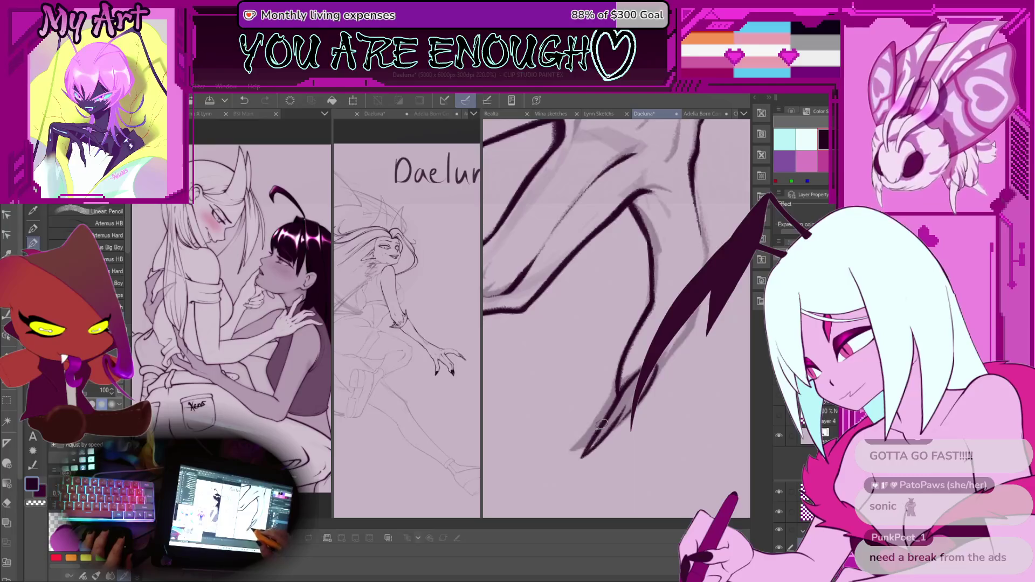
key("ctrl+z")
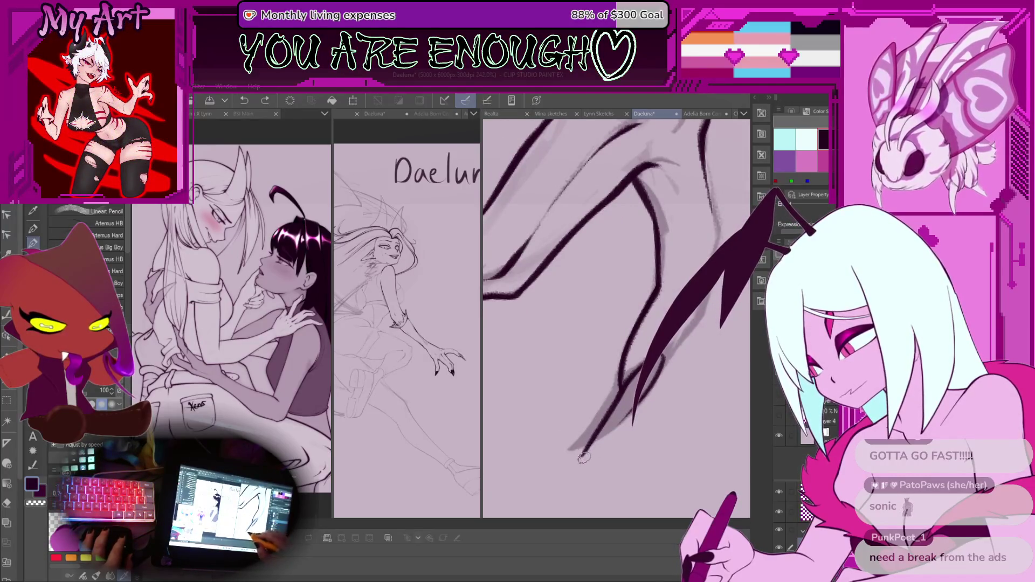
left_click_drag(582, 456, 651, 383)
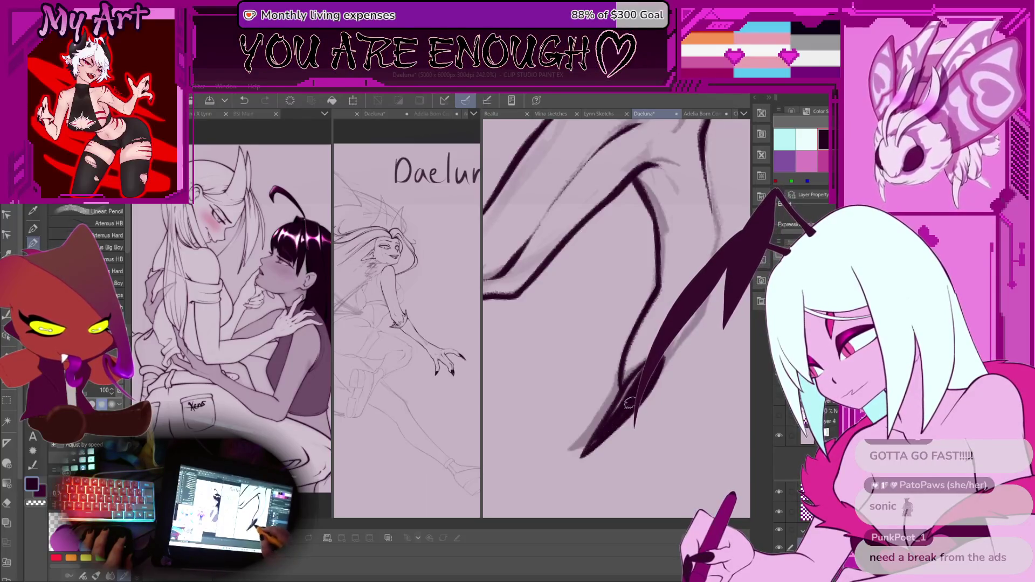
left_click_drag(618, 416, 602, 434)
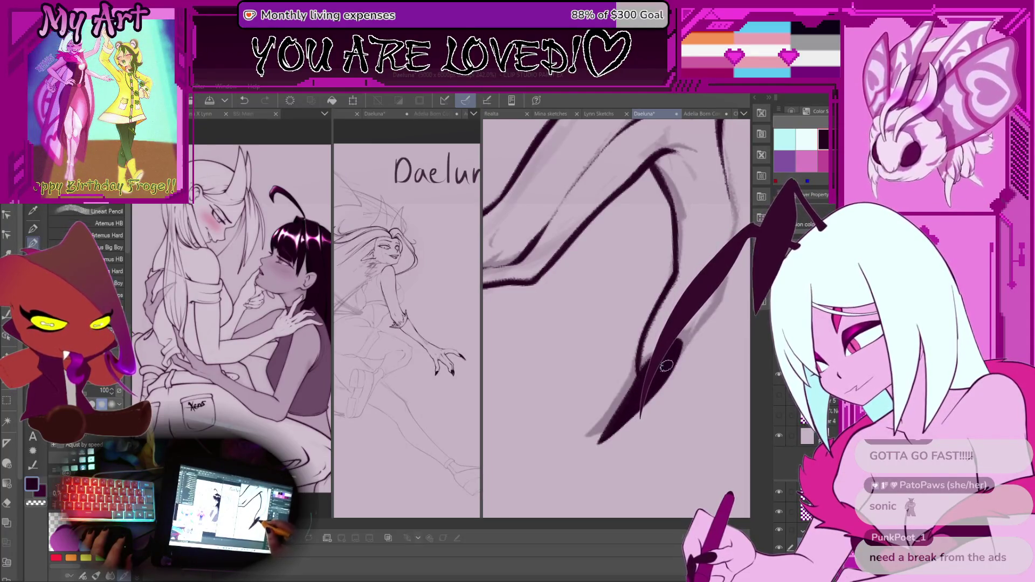
left_click_drag(667, 366, 606, 323)
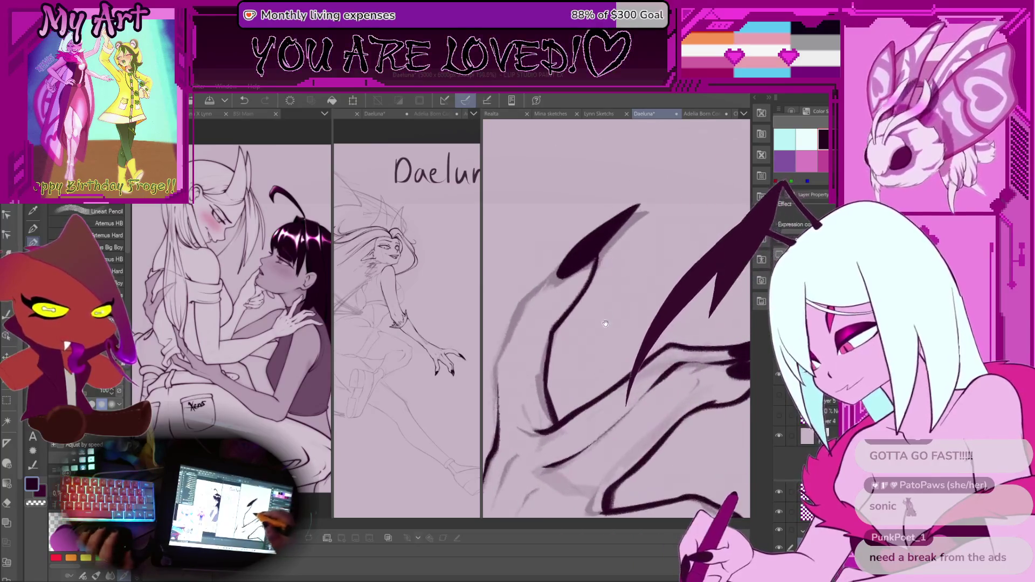
scroll(619, 329, "up", 3)
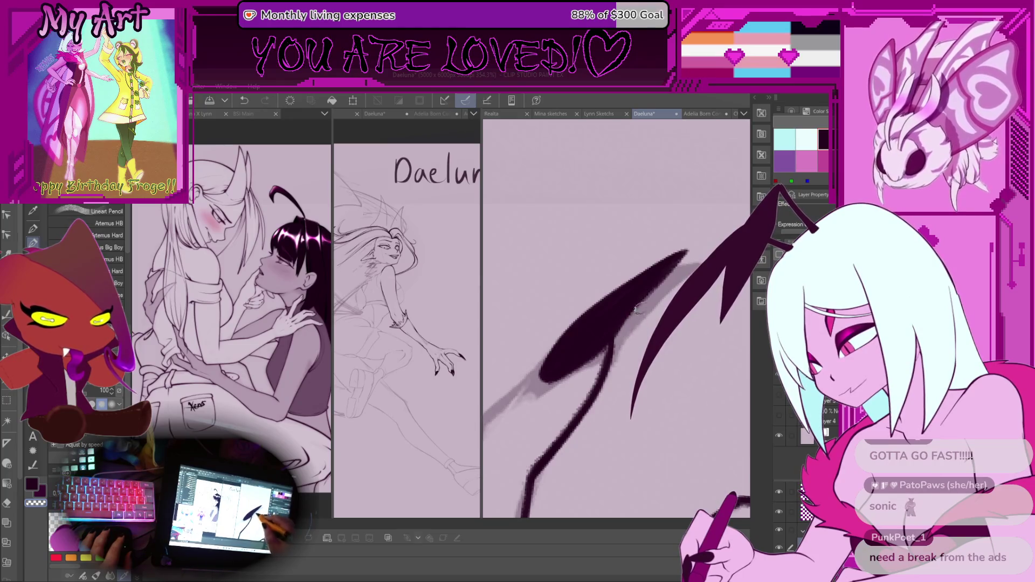
left_click_drag(643, 309, 626, 331)
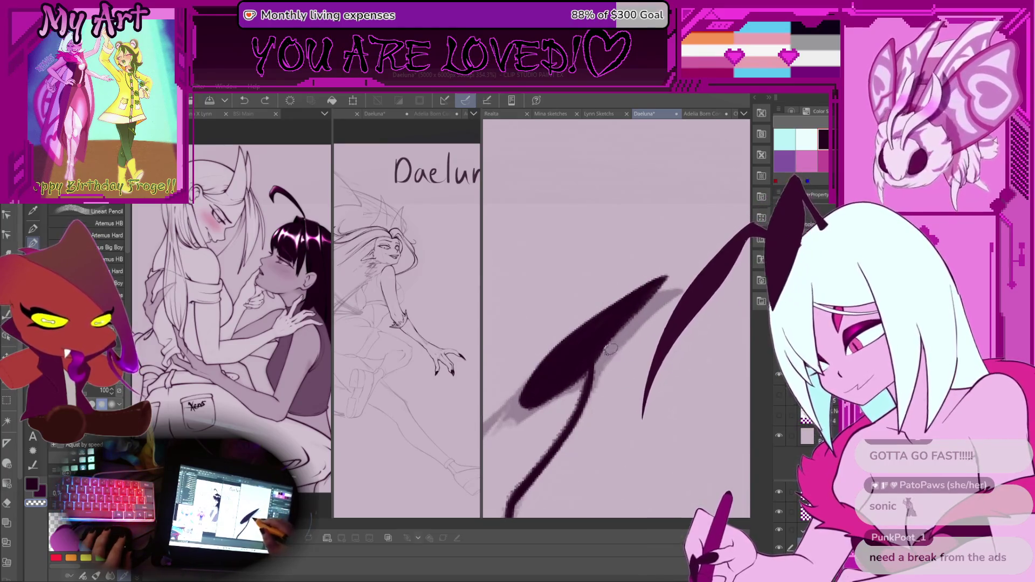
scroll(686, 270, "down", 6)
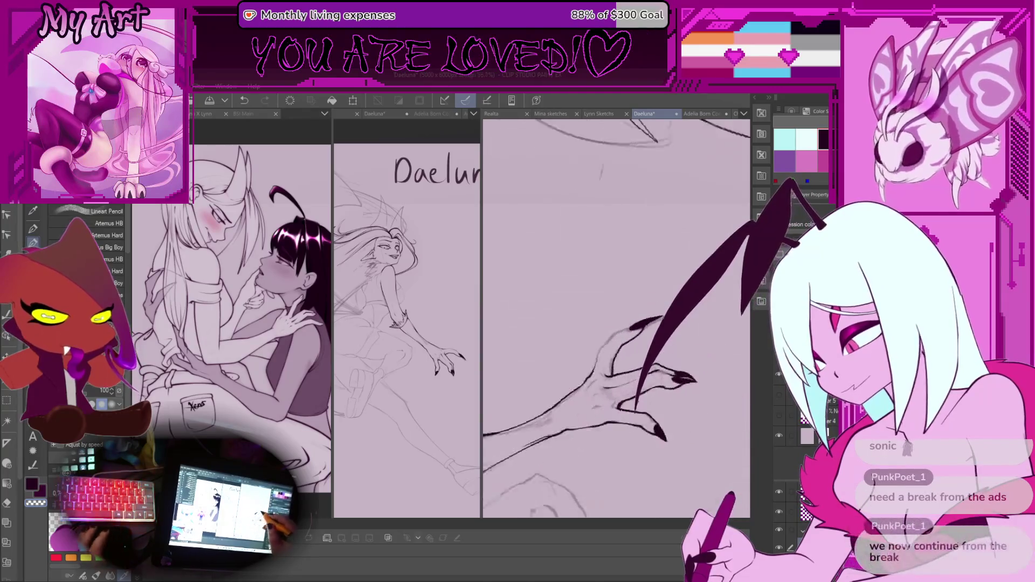
Zoom in close on the claw, briefly switching to selection and back to the pencil.
scroll(641, 324, "up", 3)
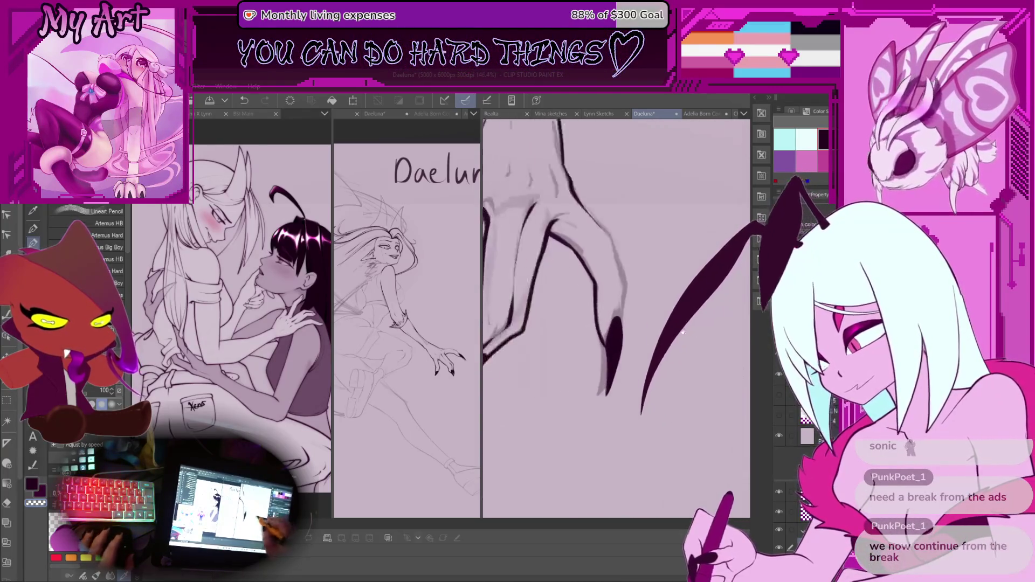
key("m")
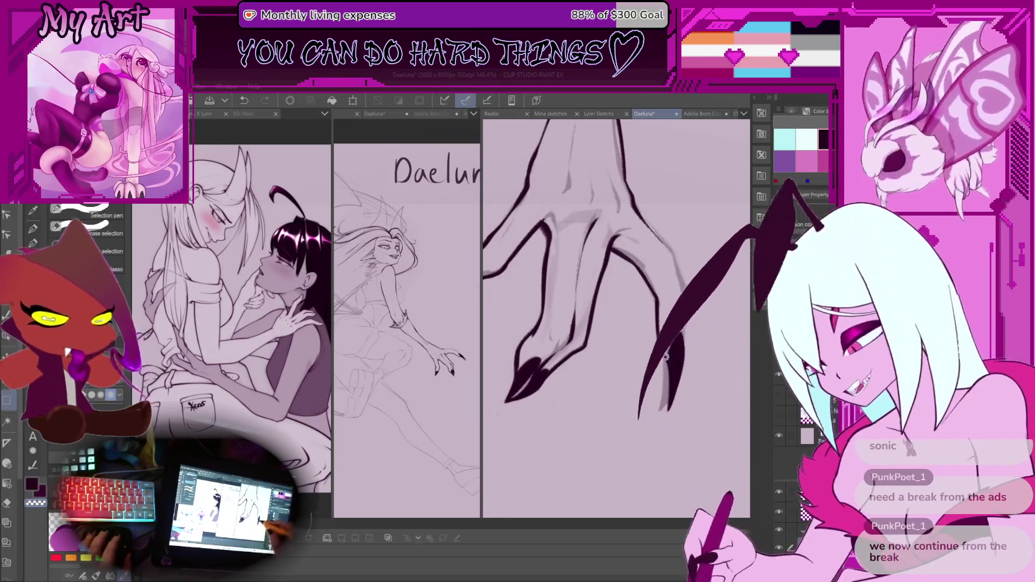
left_click_drag(649, 368, 623, 379)
scroll(624, 380, "up", 2)
key("p")
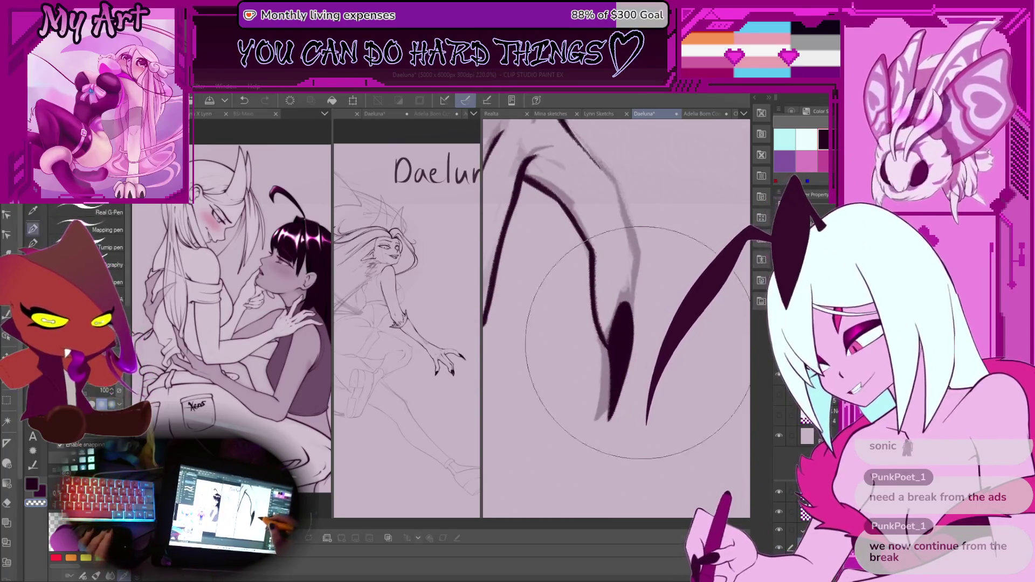
scroll(632, 319, "up", 1)
left_click_drag(632, 320, 590, 405)
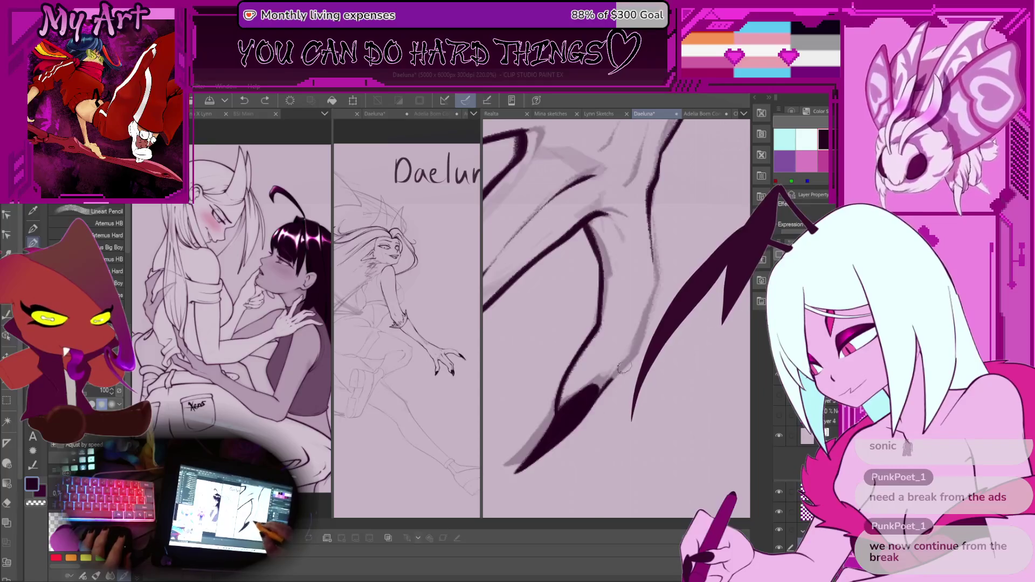
scroll(646, 389, "up", 2)
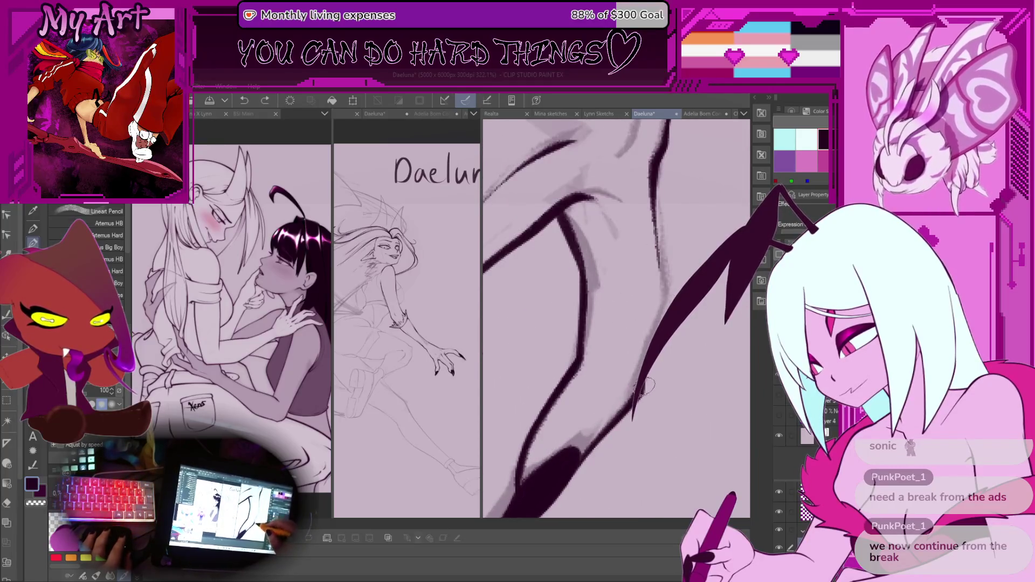
Undo the stray strokes at the claw tip and below it, then zoom out to check.
key("ctrl+z")
scroll(661, 242, "up", 1)
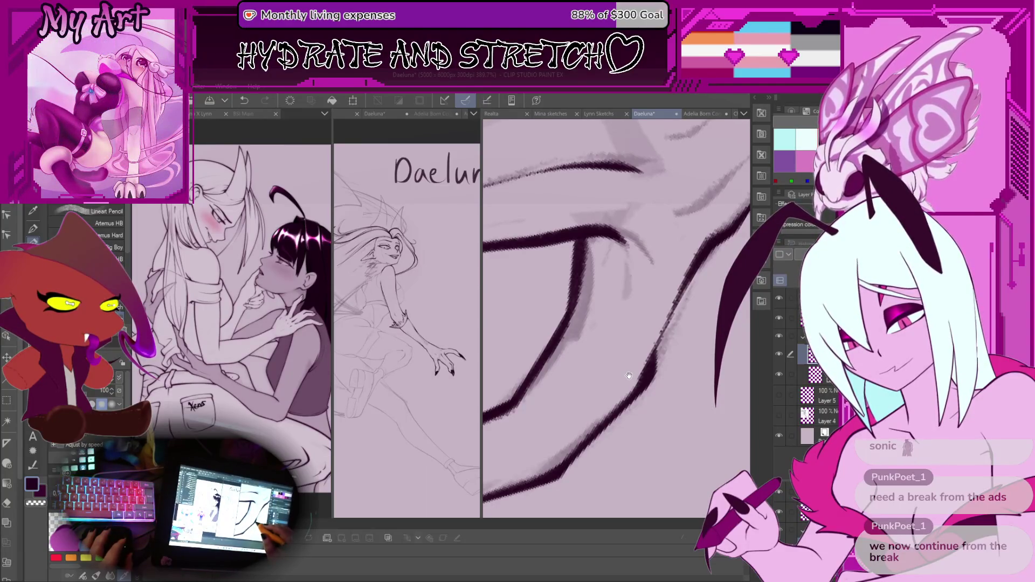
key("ctrl+z")
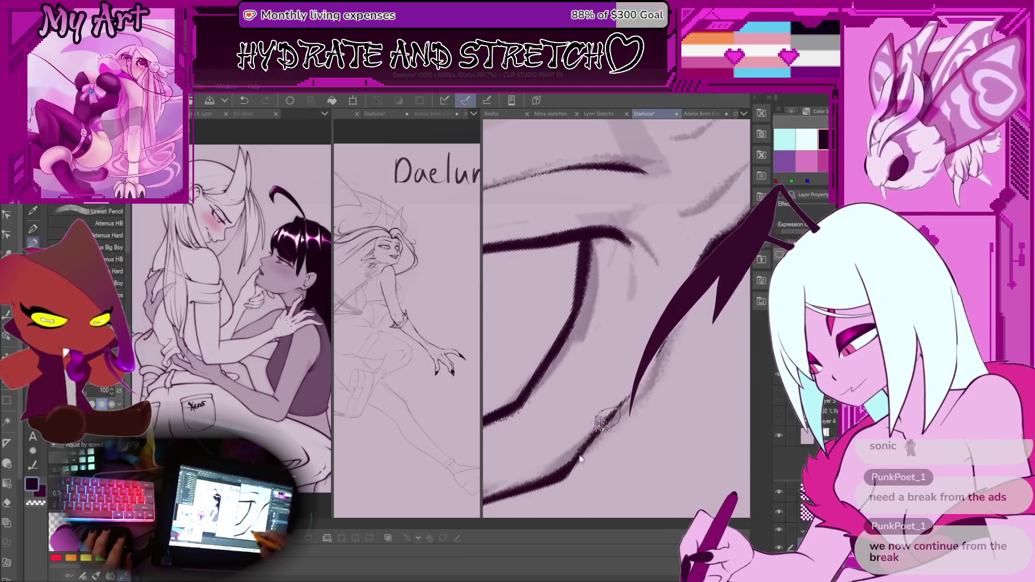
key("ctrl+z")
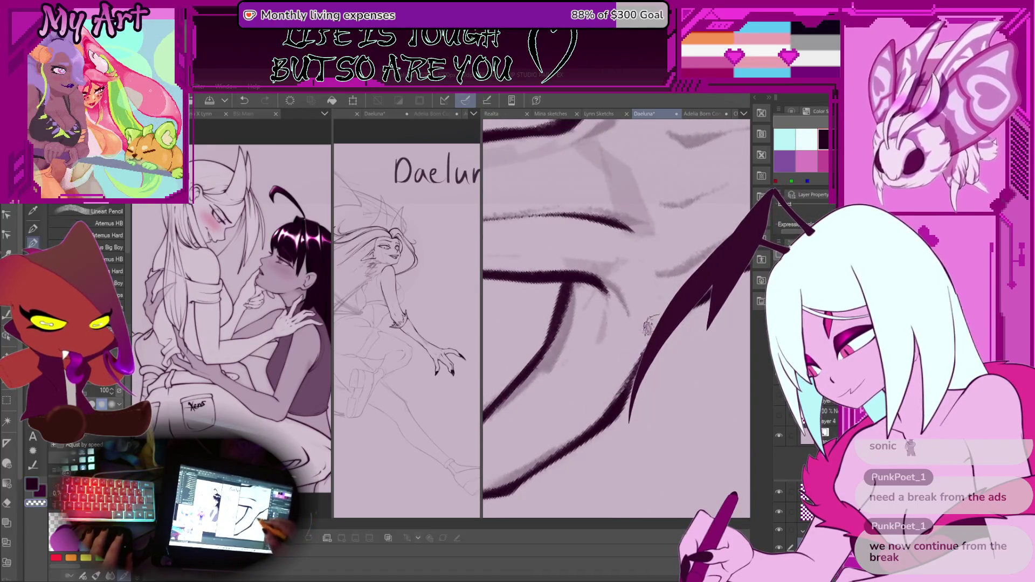
scroll(649, 325, "down", 6)
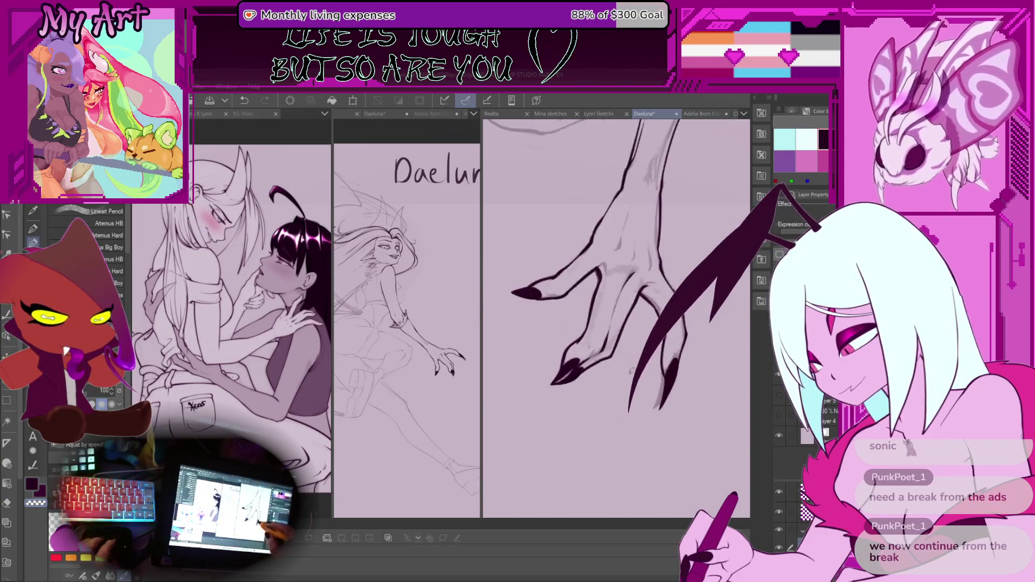
scroll(616, 318, "down", 6)
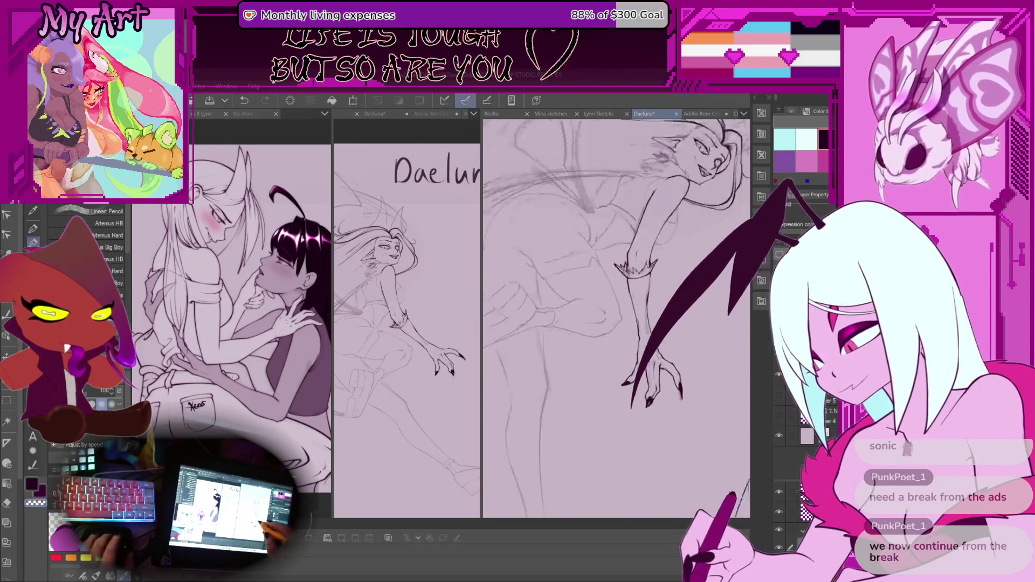
Zoom in and frame the wing sketch beside the neck and jaw.
scroll(653, 365, "down", 2)
scroll(650, 372, "up", 5)
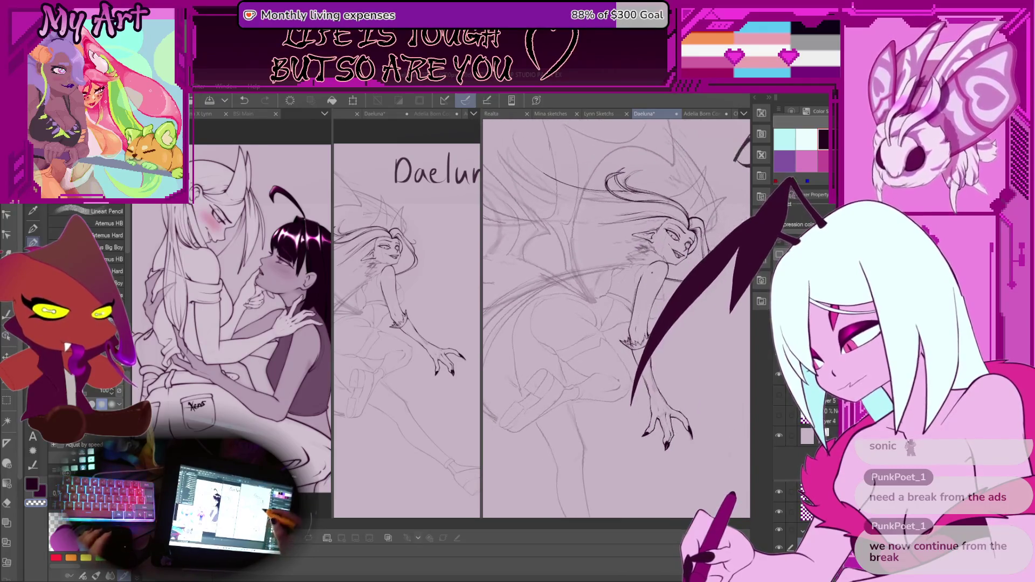
scroll(642, 303, "up", 4)
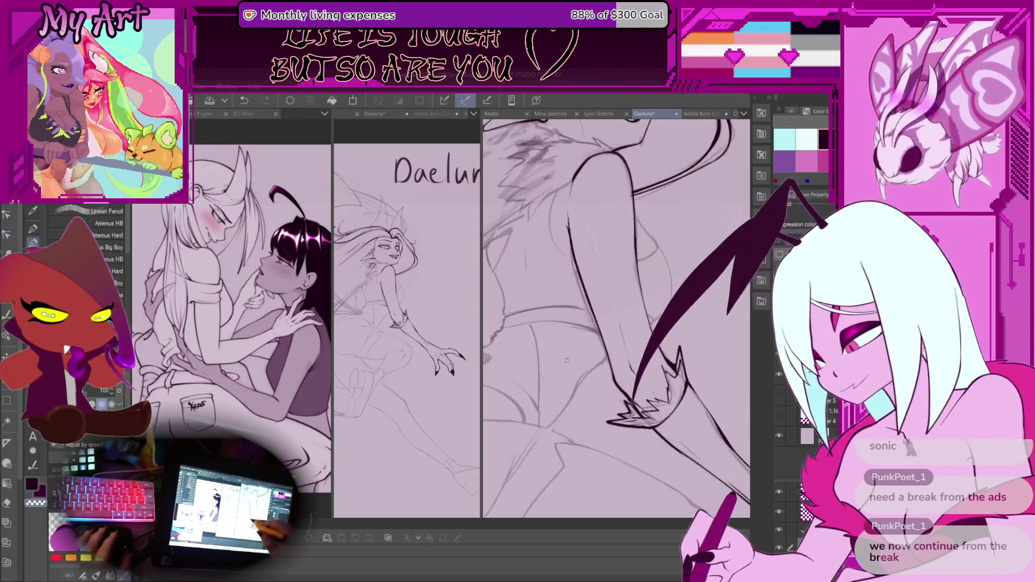
scroll(625, 363, "up", 3)
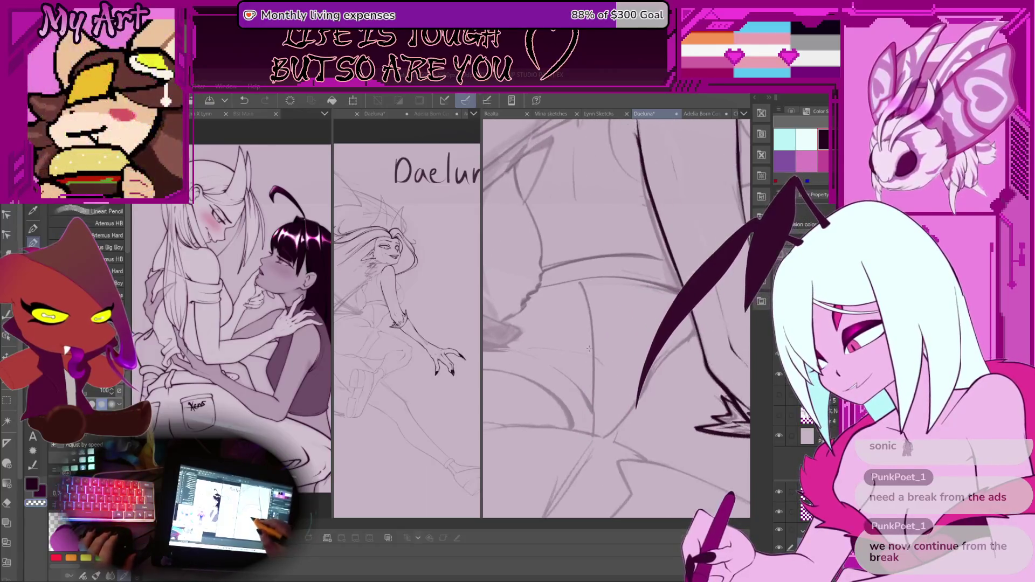
scroll(597, 342, "up", 2)
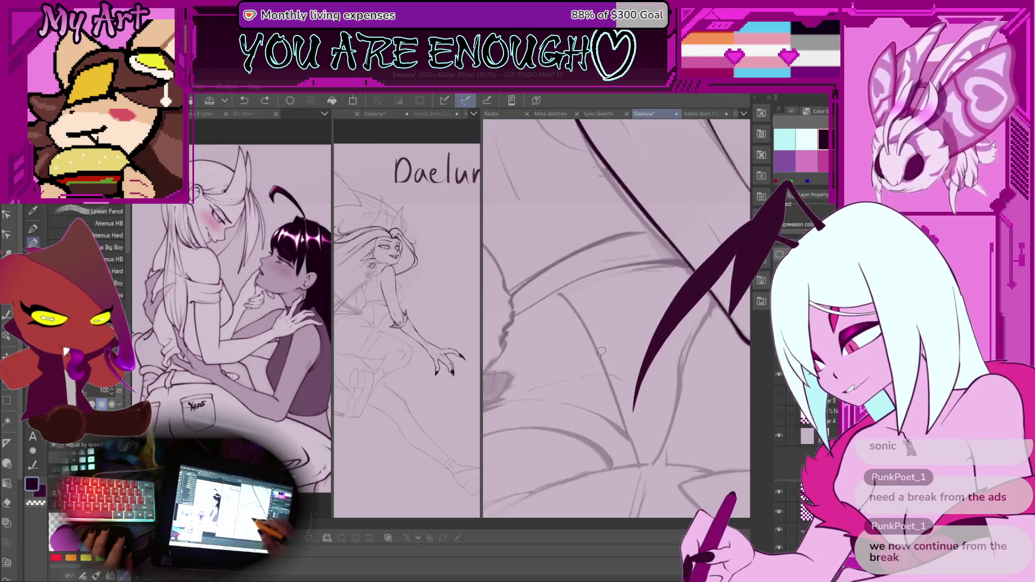
left_click_drag(669, 269, 605, 351)
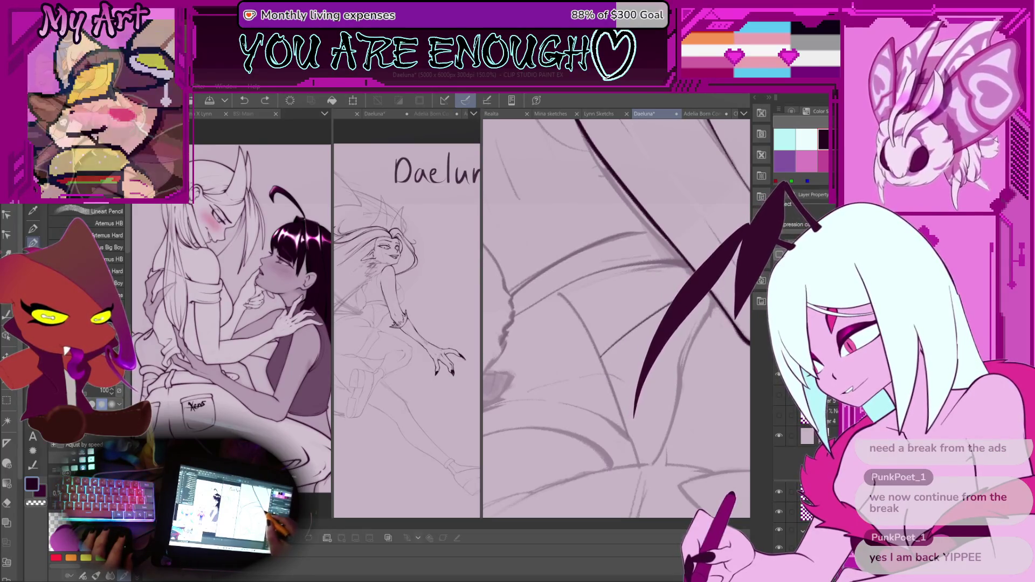
scroll(663, 307, "down", 6)
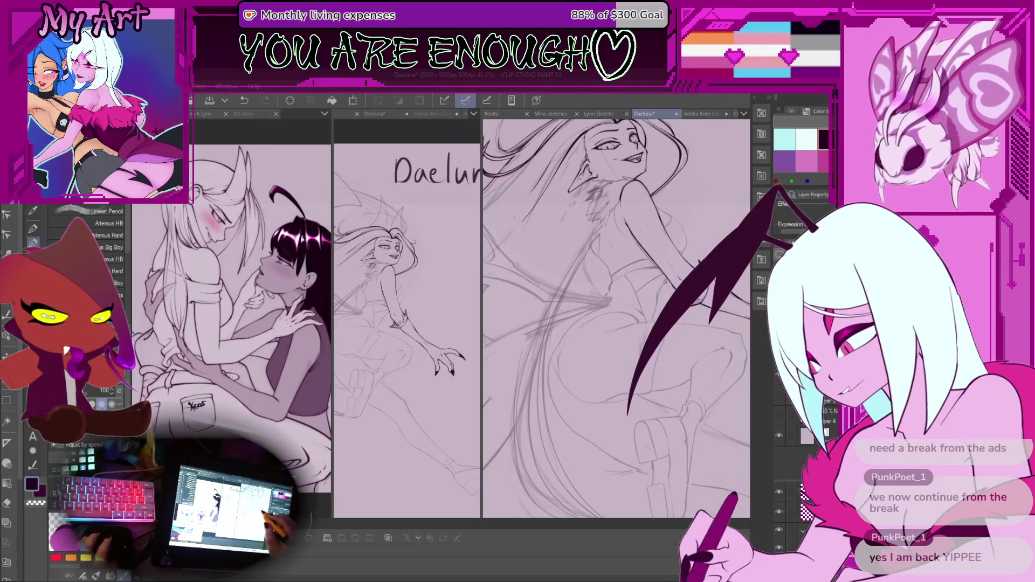
scroll(664, 282, "up", 6)
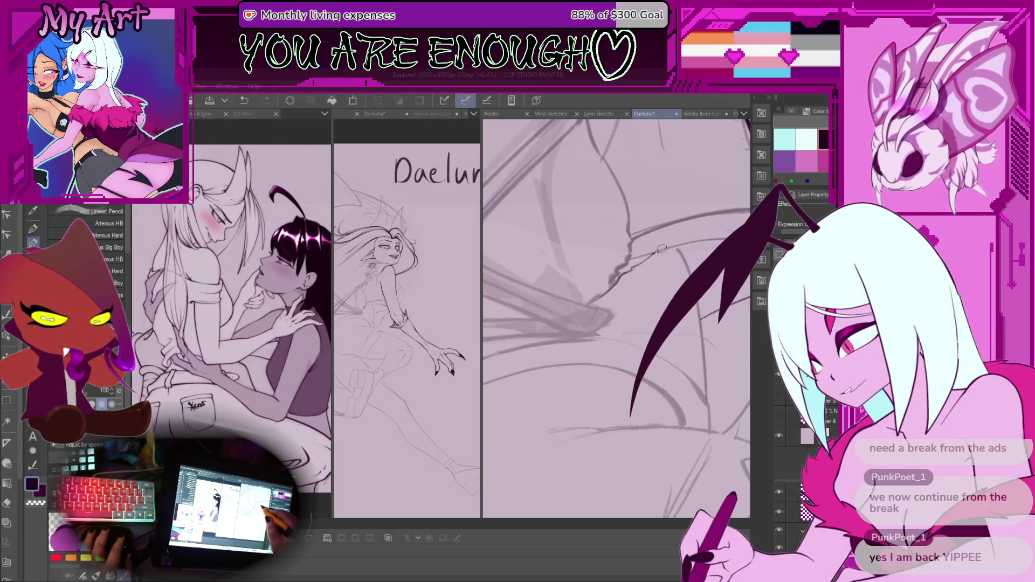
scroll(661, 249, "down", 6)
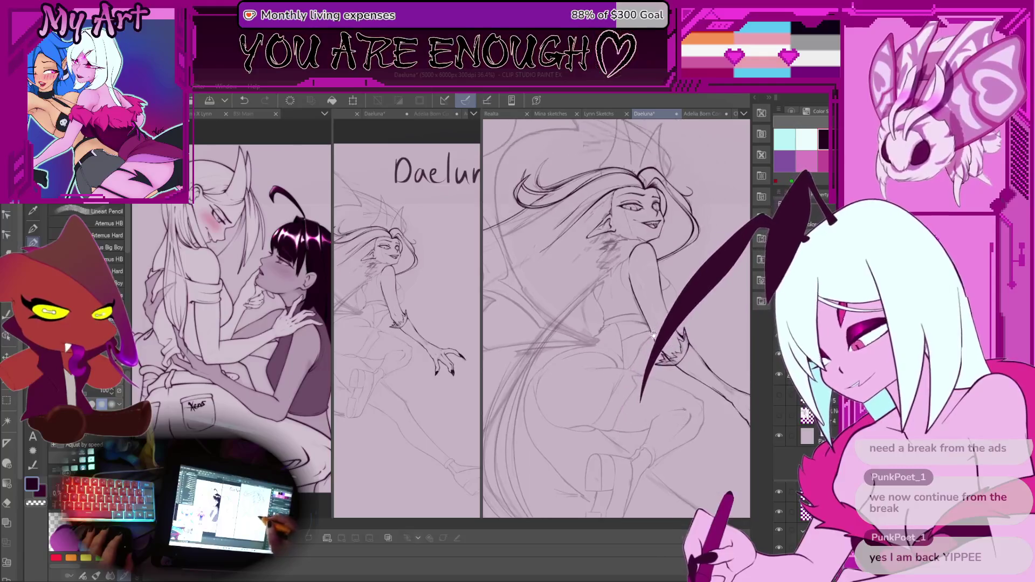
scroll(653, 335, "up", 6)
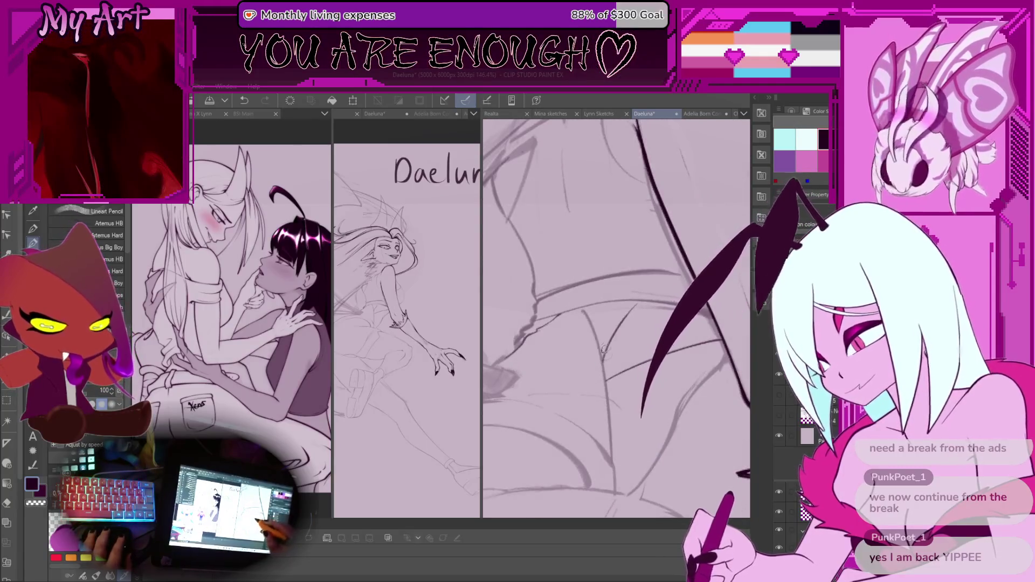
scroll(605, 350, "up", 2)
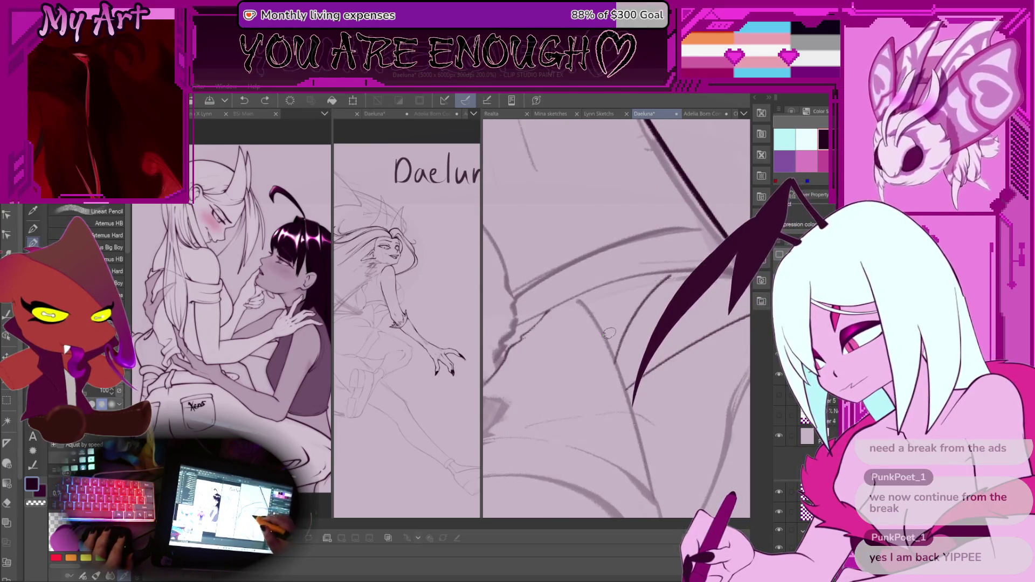
Undo the latest stroke and ink a short thin dark line on the wing.
mouse_move(602, 340)
left_mouse_down()
mouse_move(611, 314)
mouse_move(633, 333)
left_mouse_up()
key("ctrl+z")
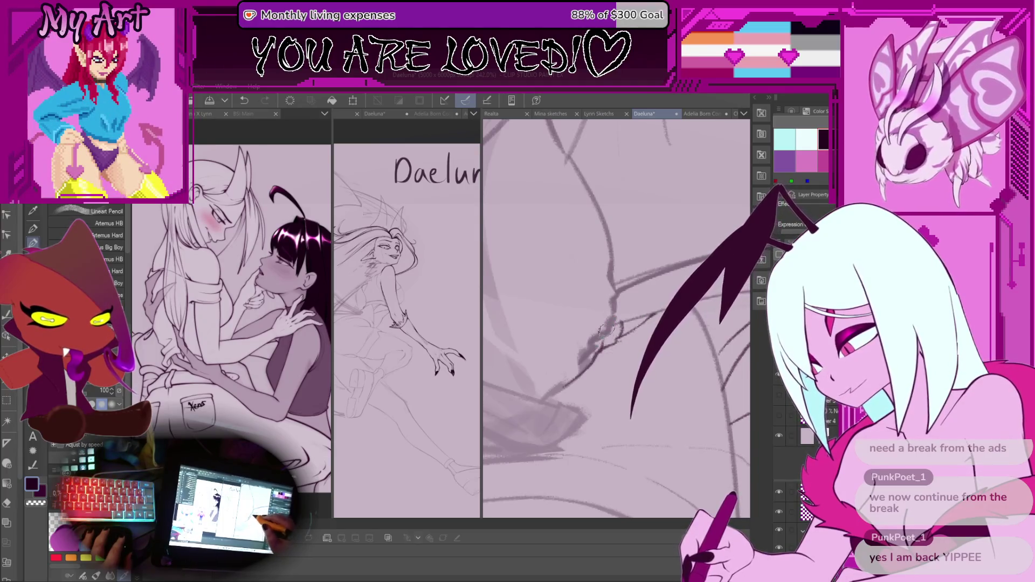
left_click_drag(603, 345, 615, 328)
Zoom and pan along the wing close-up toward the lower wing.
scroll(611, 335, "down", 5)
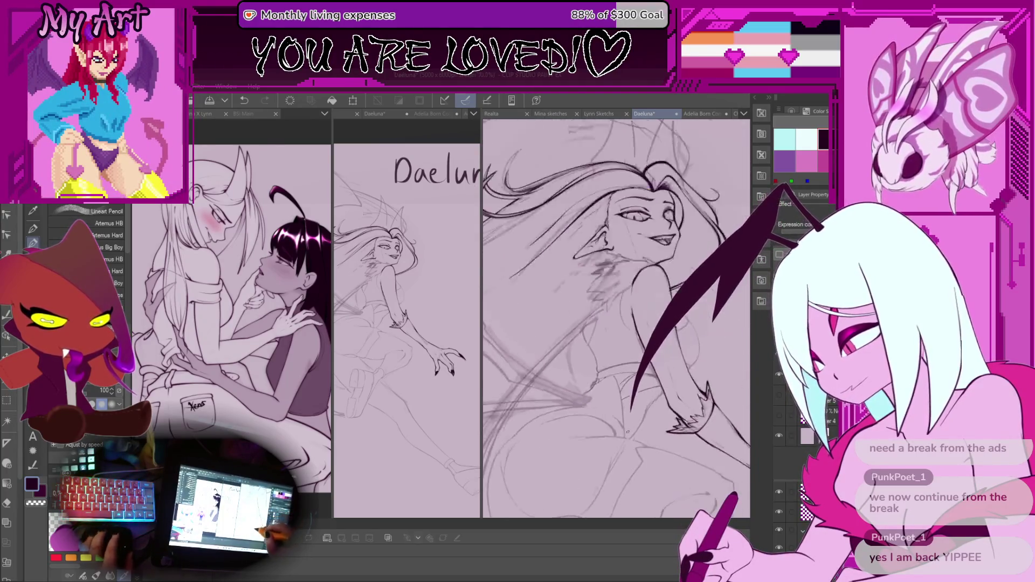
scroll(644, 409, "up", 5)
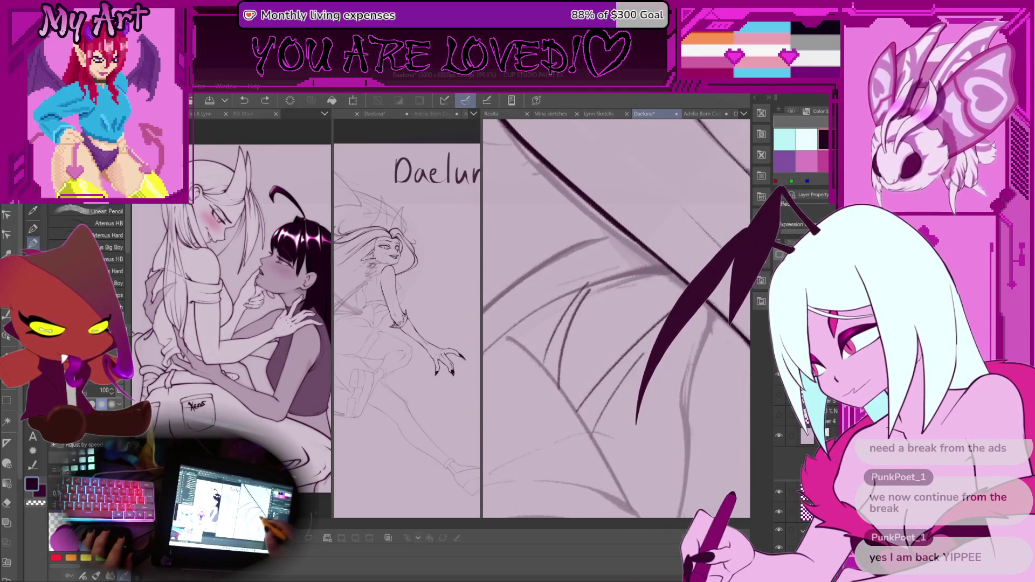
left_click_drag(611, 362, 611, 390)
scroll(611, 389, "down", 2)
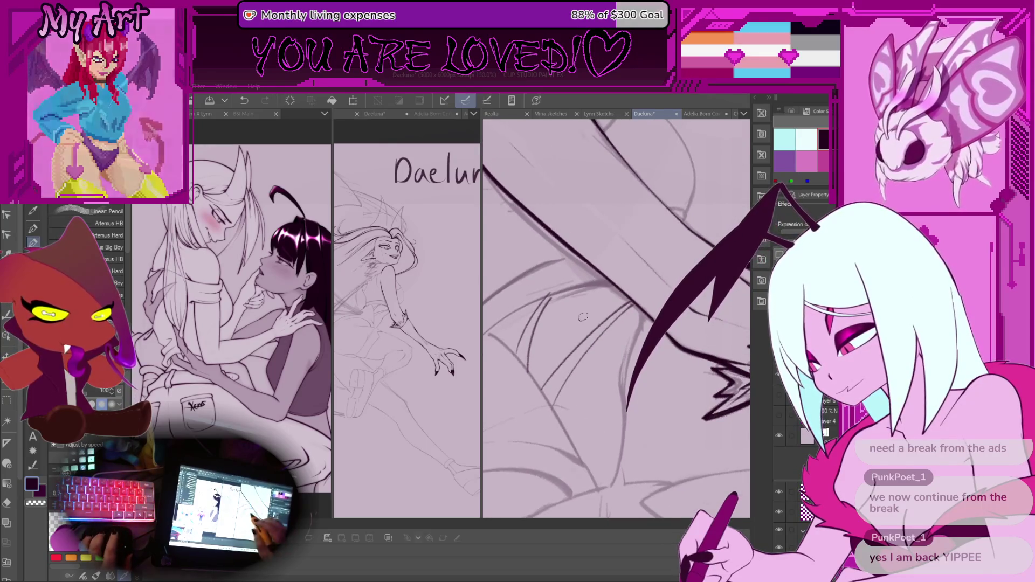
left_click_drag(640, 344, 697, 326)
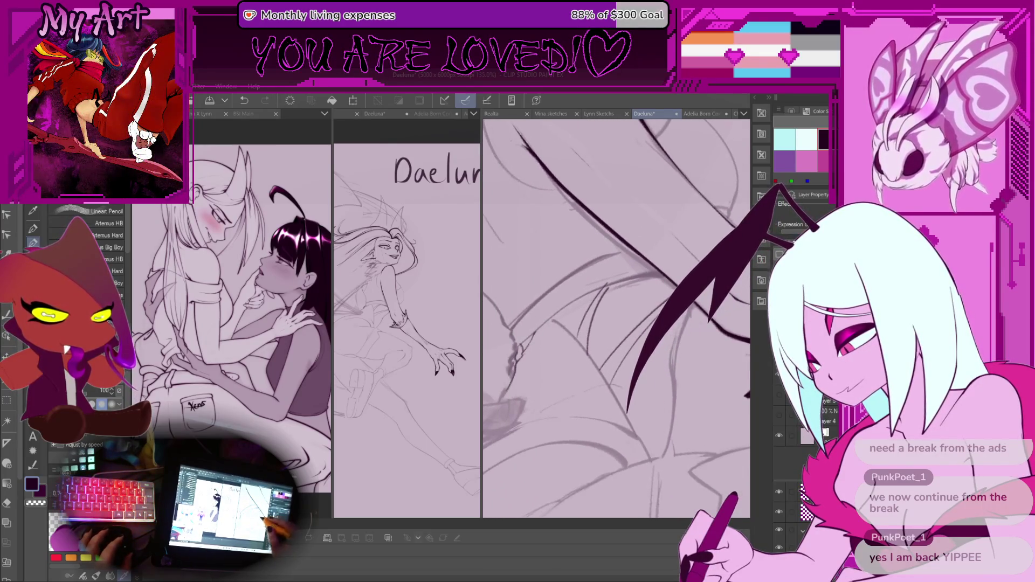
scroll(632, 286, "up", 4)
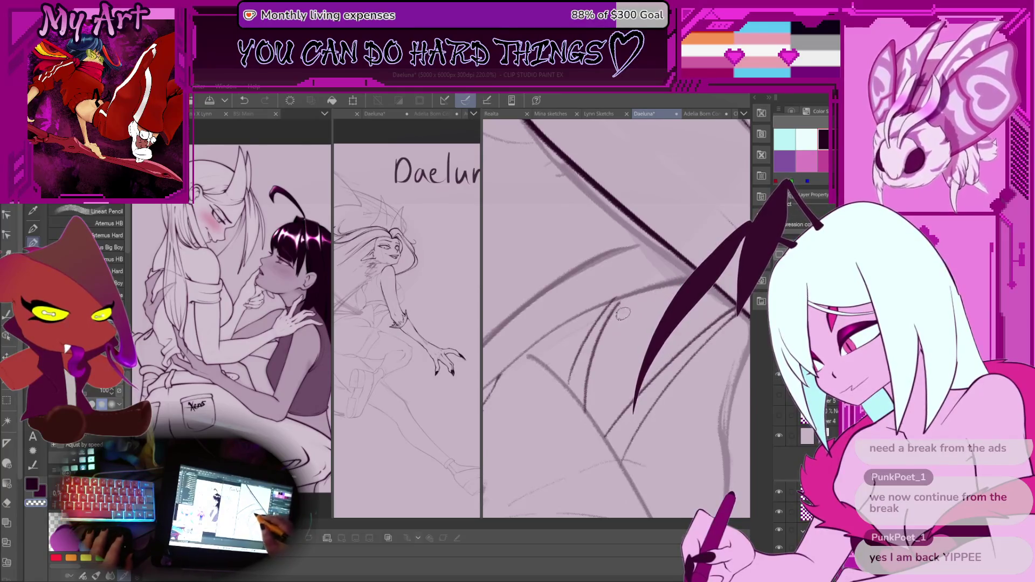
scroll(543, 385, "up", 1)
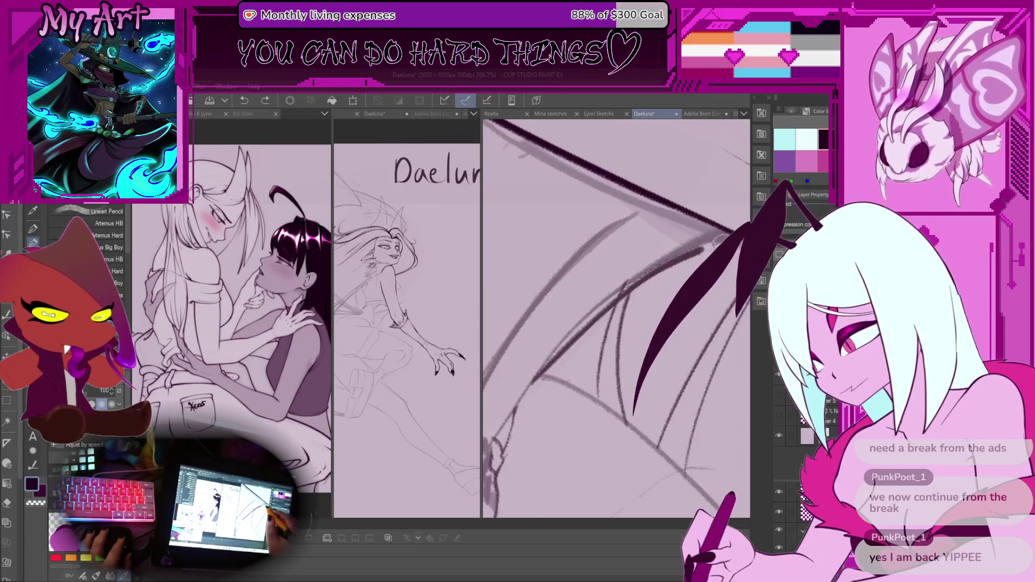
scroll(620, 284, "down", 10)
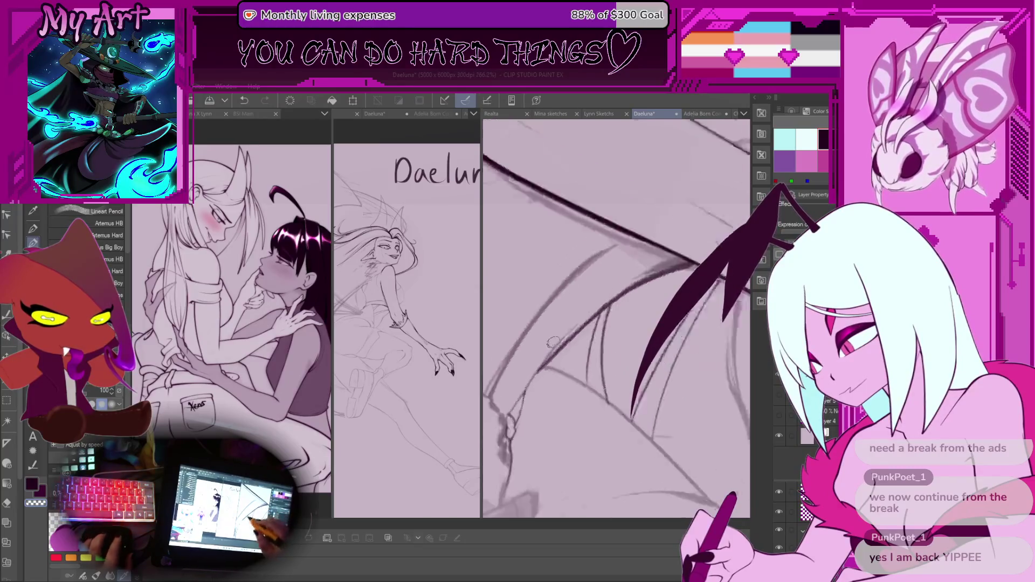
scroll(573, 355, "up", 10)
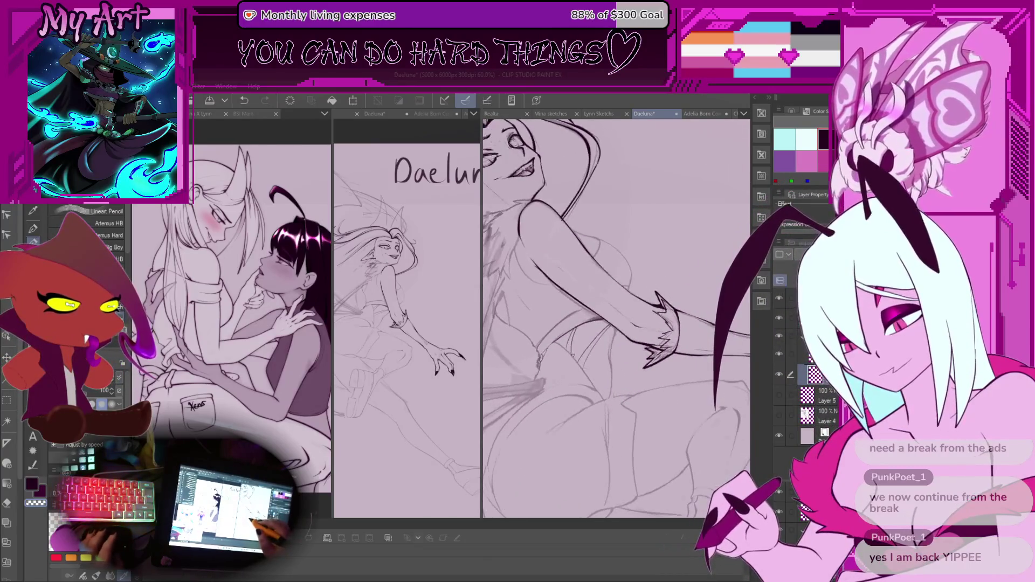
scroll(577, 303, "up", 1)
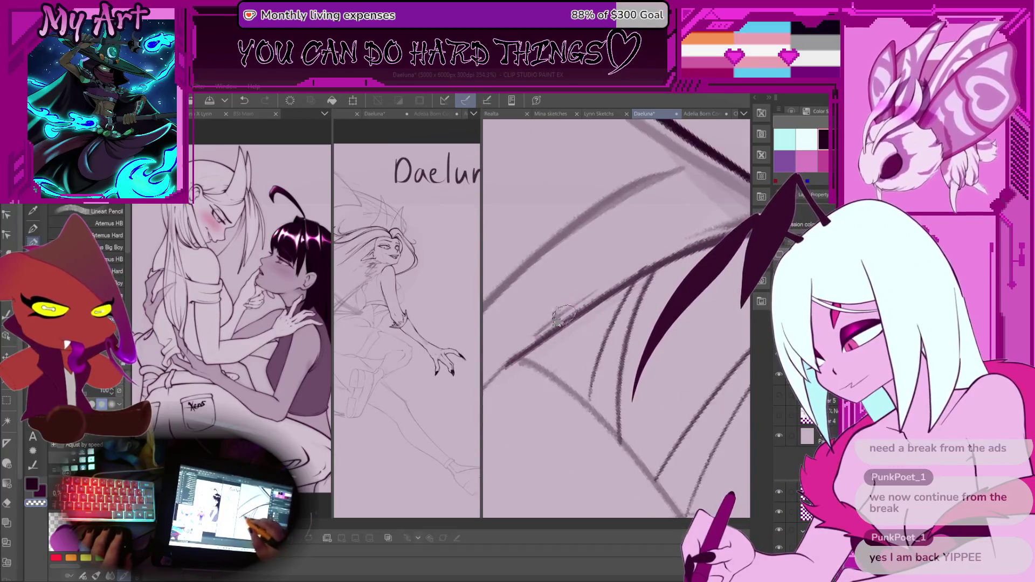
scroll(556, 317, "up", 2)
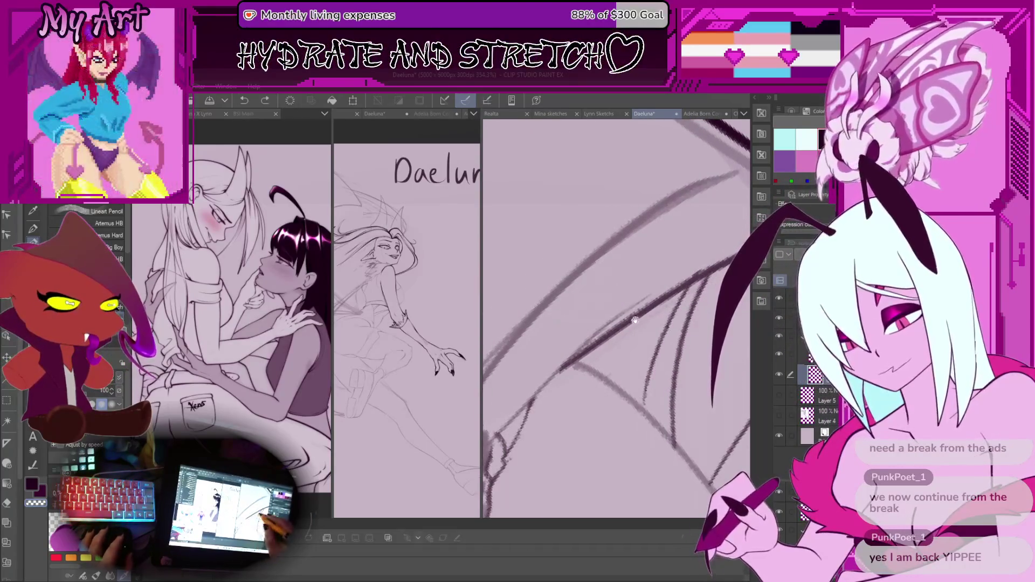
Redo and then undo the test stroke, and ink a dark line on the lower wing.
left_click(550, 369)
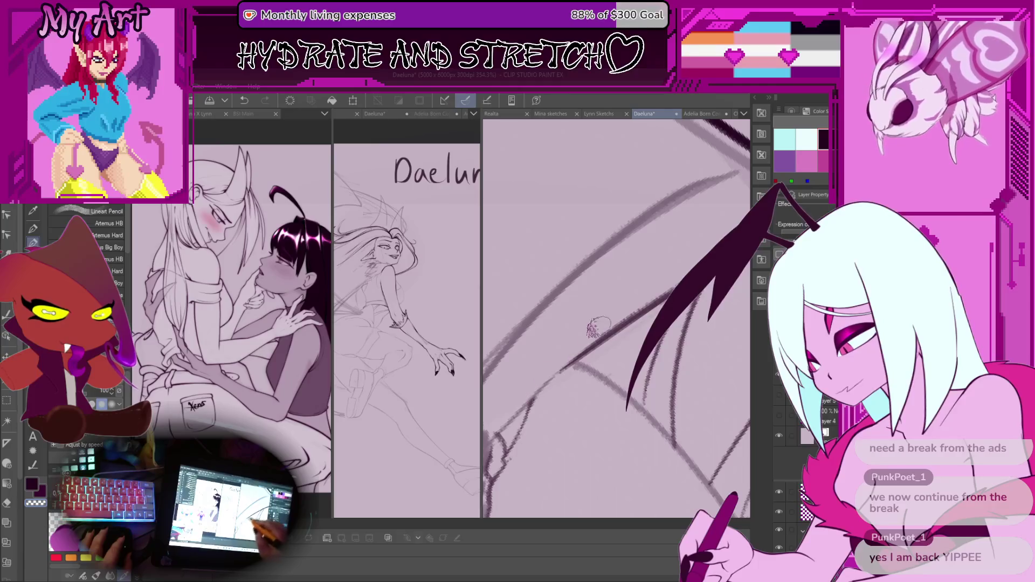
key("ctrl+z")
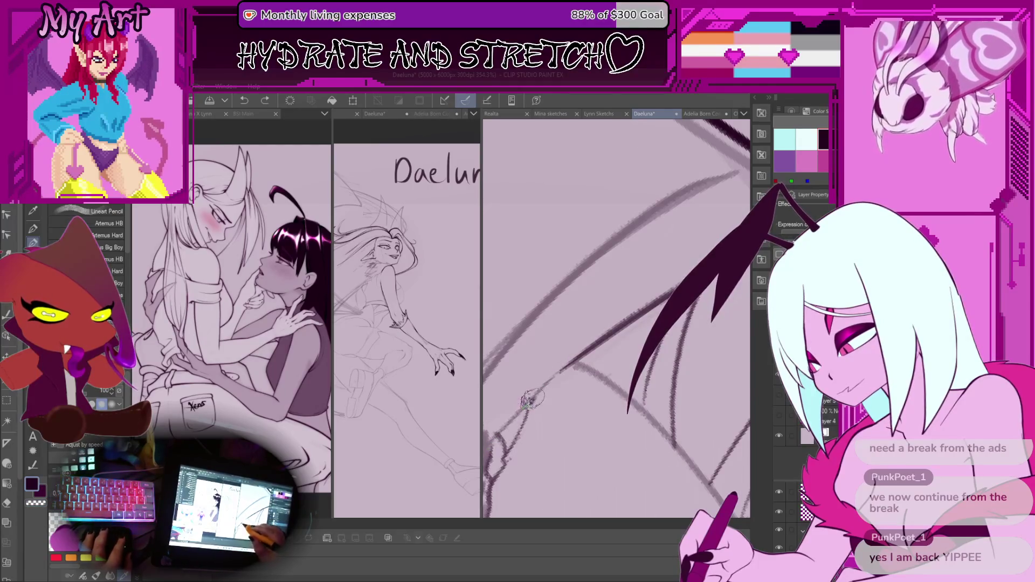
left_click_drag(531, 400, 497, 431)
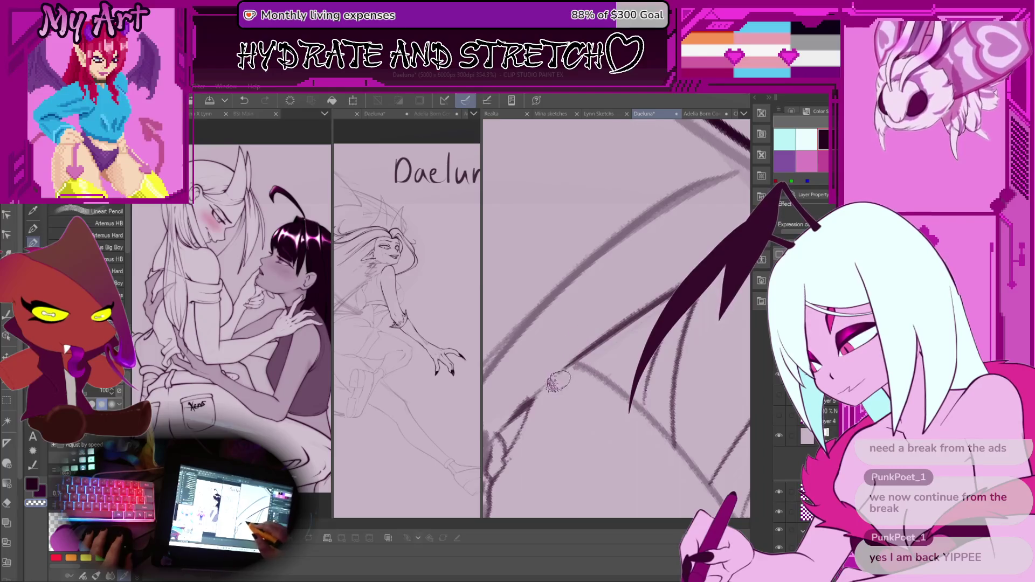
scroll(558, 381, "down", 5)
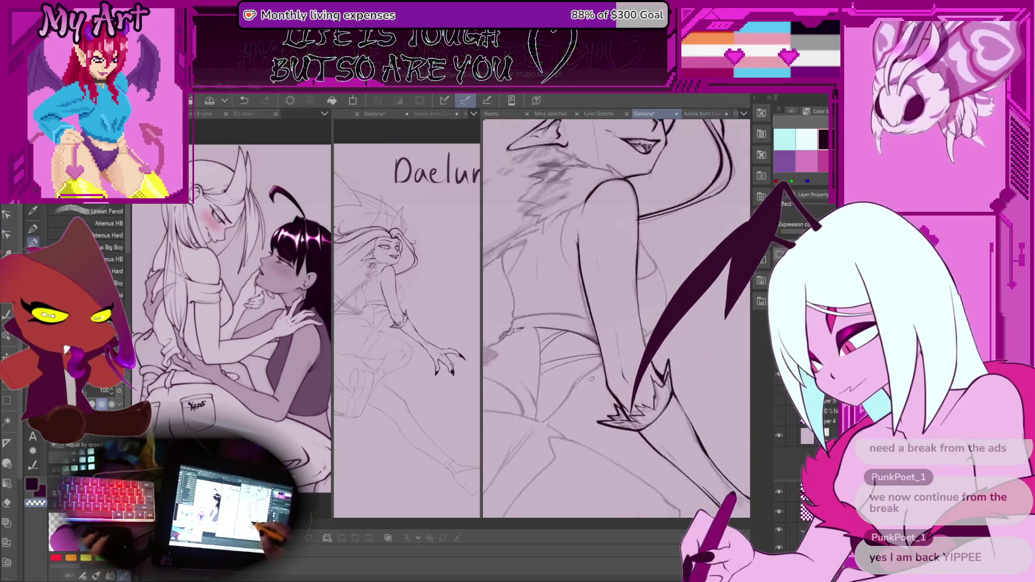
scroll(592, 379, "down", 3)
scroll(616, 331, "up", 5)
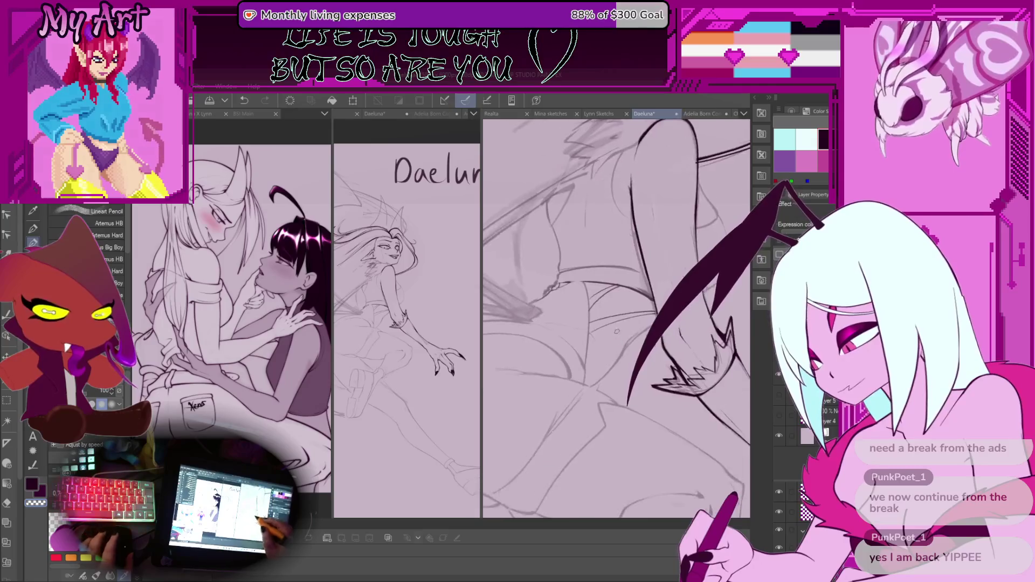
scroll(617, 331, "down", 4)
scroll(617, 331, "up", 4)
Bring the torso and wing into view, toggling between selection and pencil tools.
left_click_drag(616, 332, 594, 364)
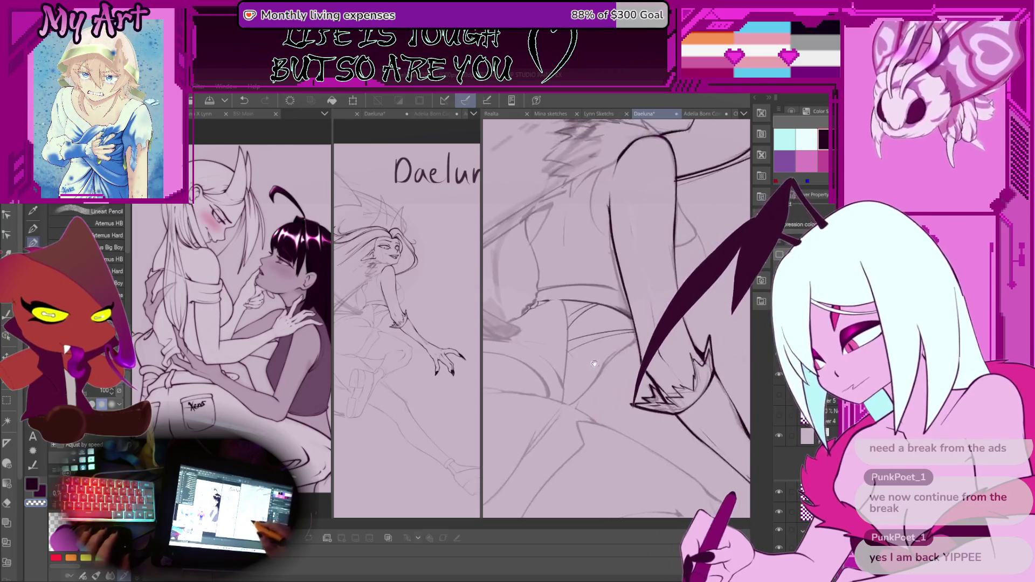
scroll(594, 364, "up", 2)
scroll(564, 317, "up", 2)
key("m")
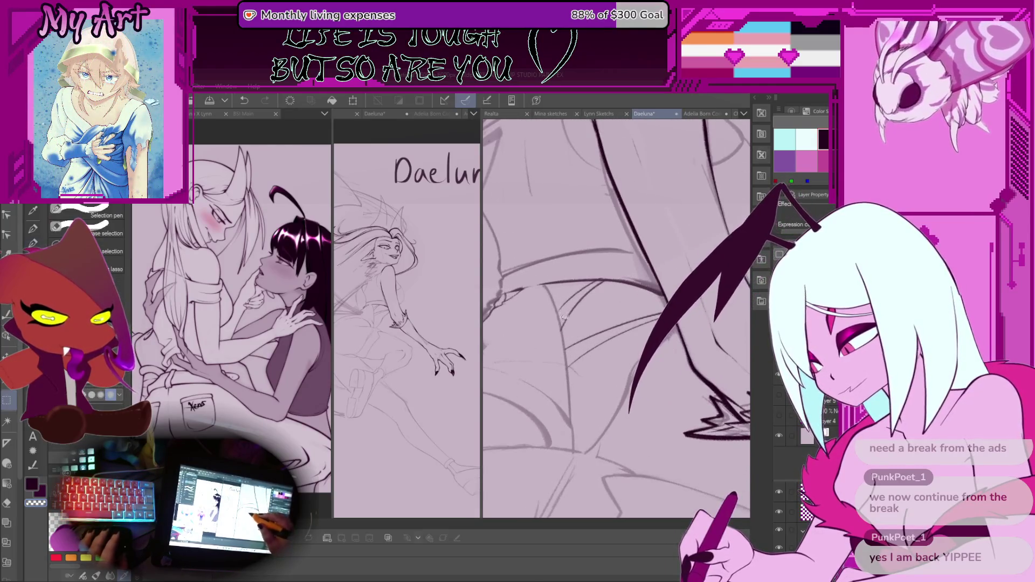
mouse_move(564, 317)
left_mouse_down()
mouse_move(578, 359)
mouse_move(559, 324)
left_mouse_up()
key("p")
key("m")
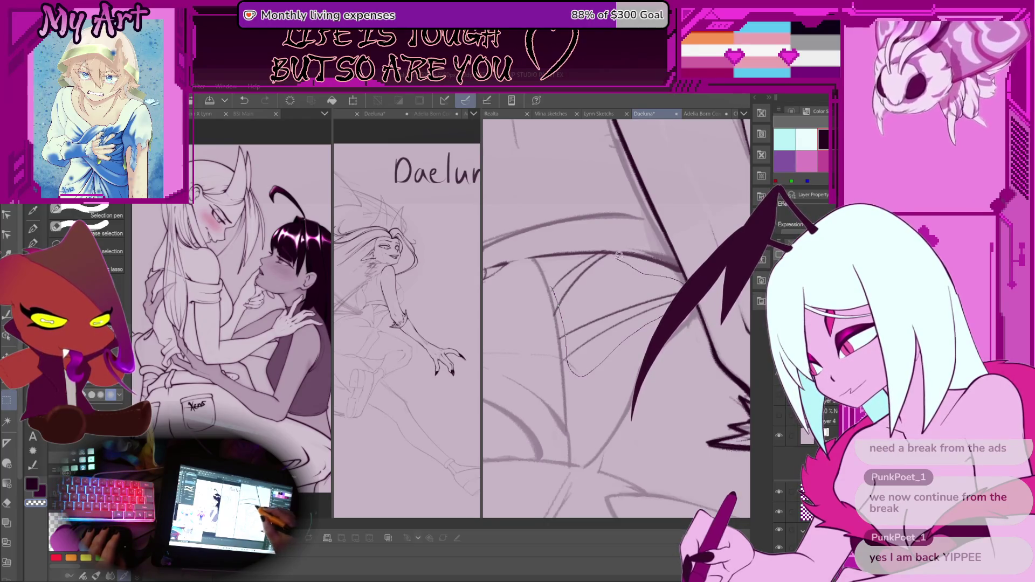
key("p")
Pan, rotate and zoom across the face, torso and lower sketch, ending on the wing.
mouse_move(596, 253)
left_mouse_down()
mouse_move(604, 380)
mouse_move(598, 320)
left_mouse_up()
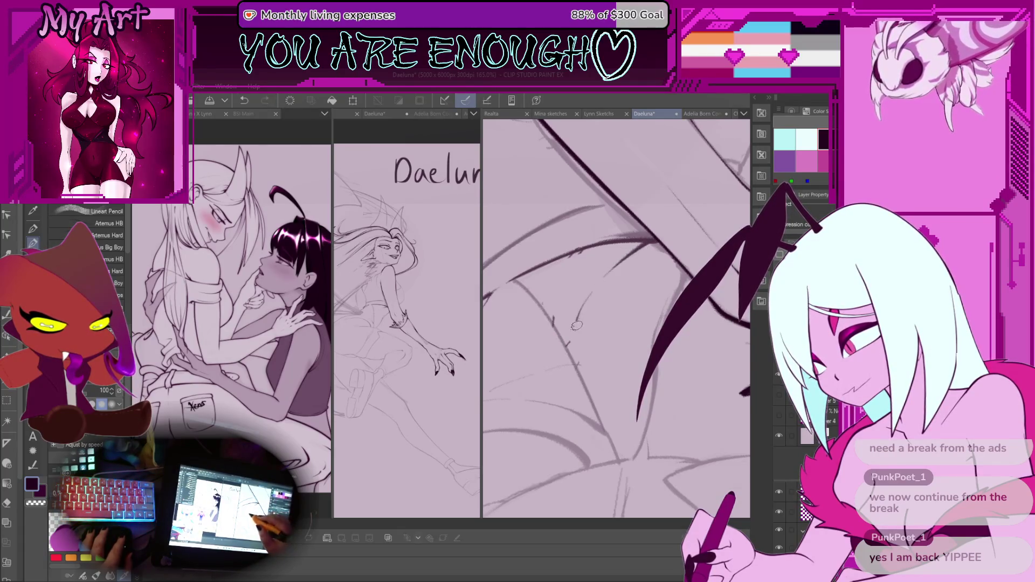
left_click_drag(577, 363, 644, 316)
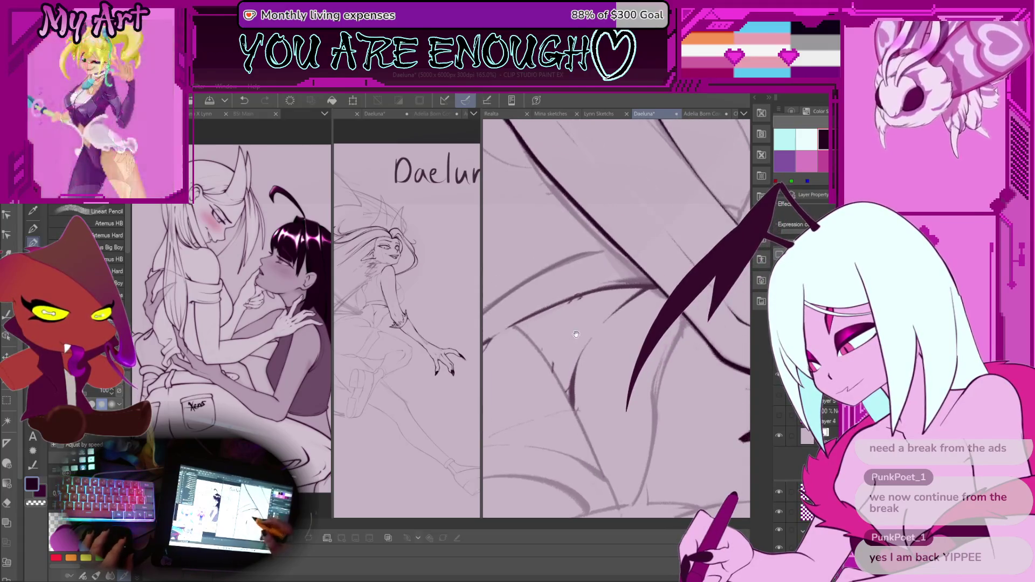
scroll(645, 316, "down", 5)
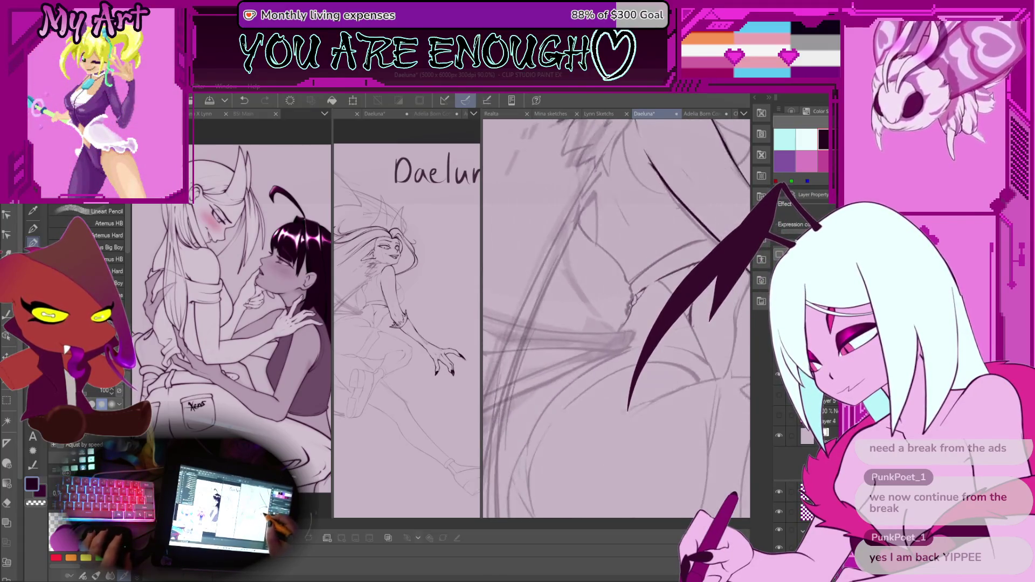
scroll(650, 316, "down", 4)
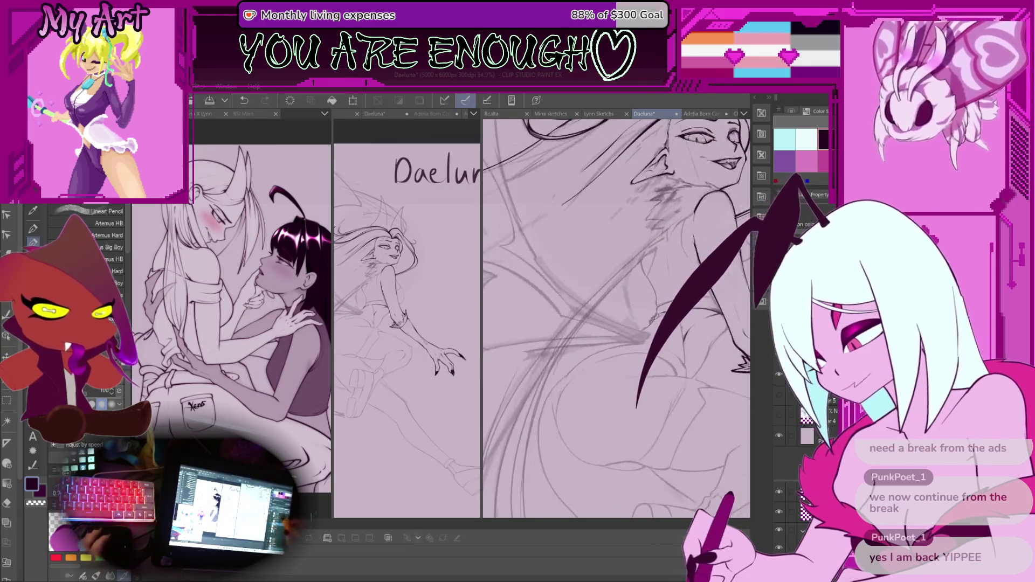
left_click_drag(620, 345, 600, 384)
scroll(600, 385, "up", 4)
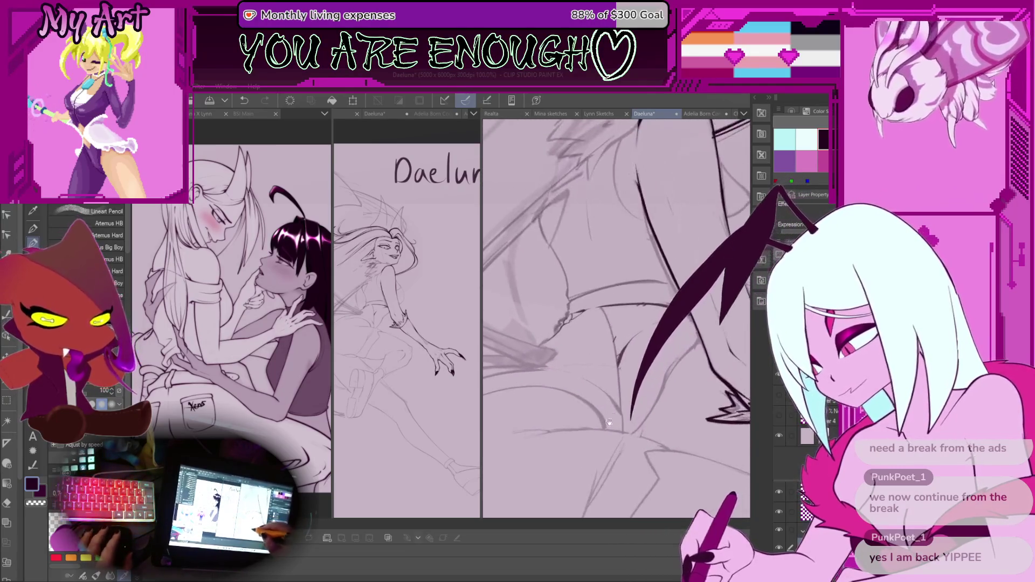
scroll(632, 415, "up", 3)
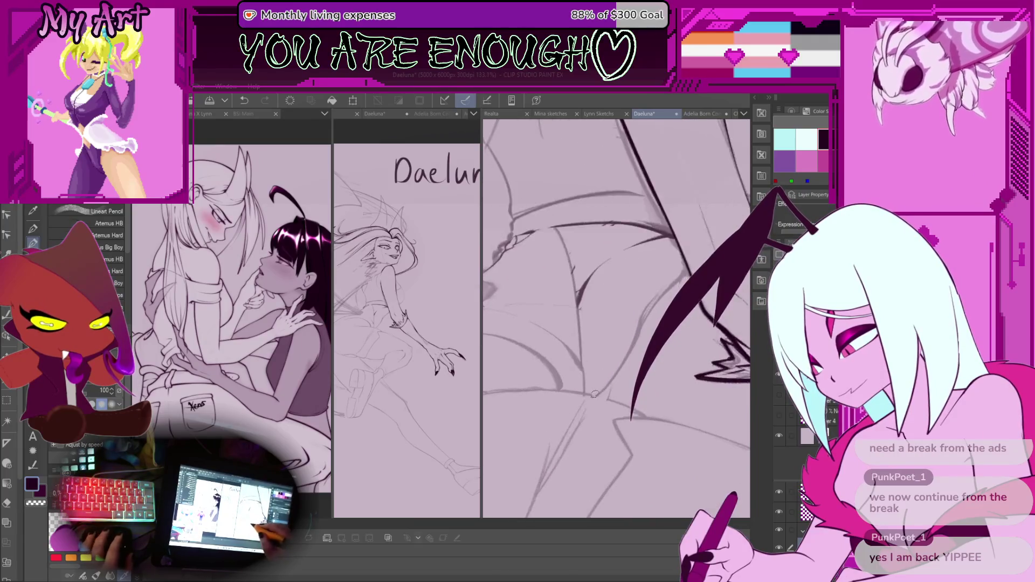
scroll(707, 398, "down", 4)
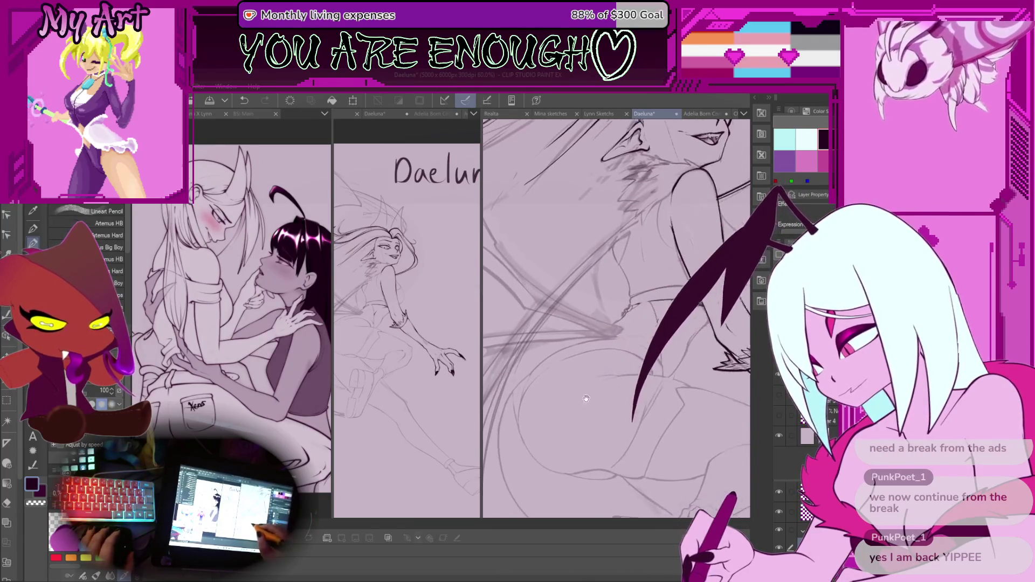
scroll(628, 396, "up", 2)
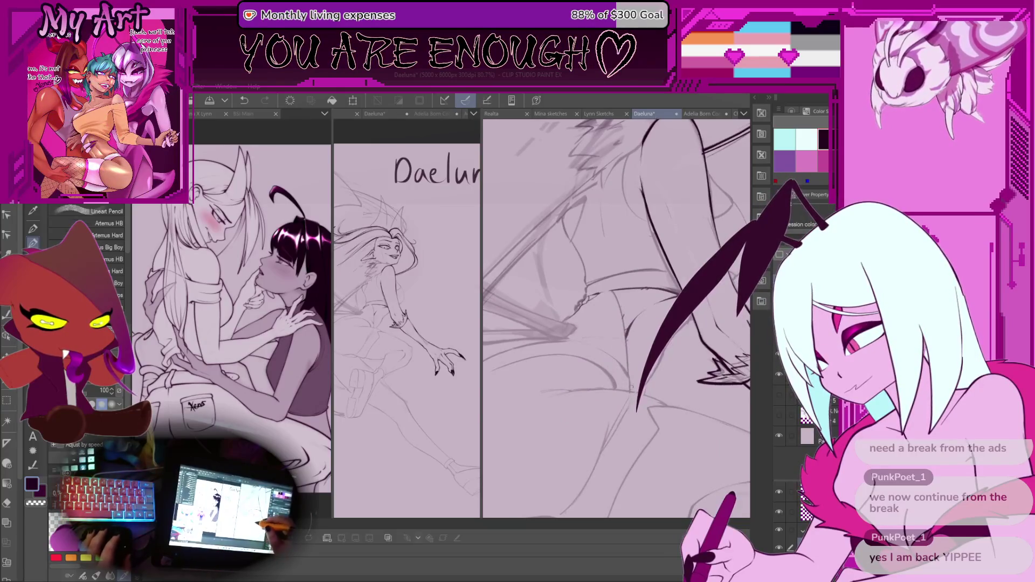
mouse_move(631, 386)
left_mouse_down()
mouse_move(611, 355)
mouse_move(618, 372)
left_mouse_up()
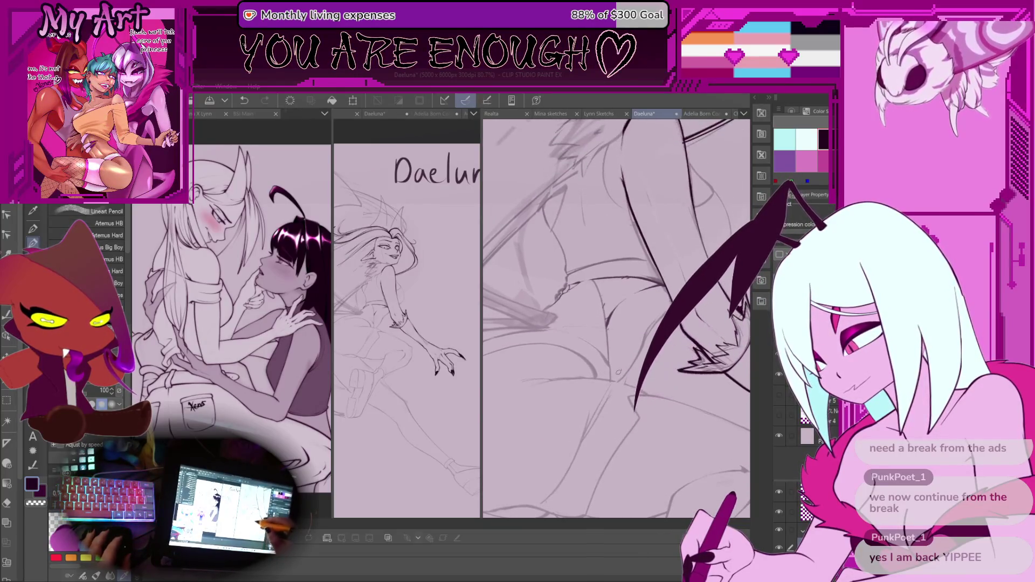
scroll(596, 416, "up", 2)
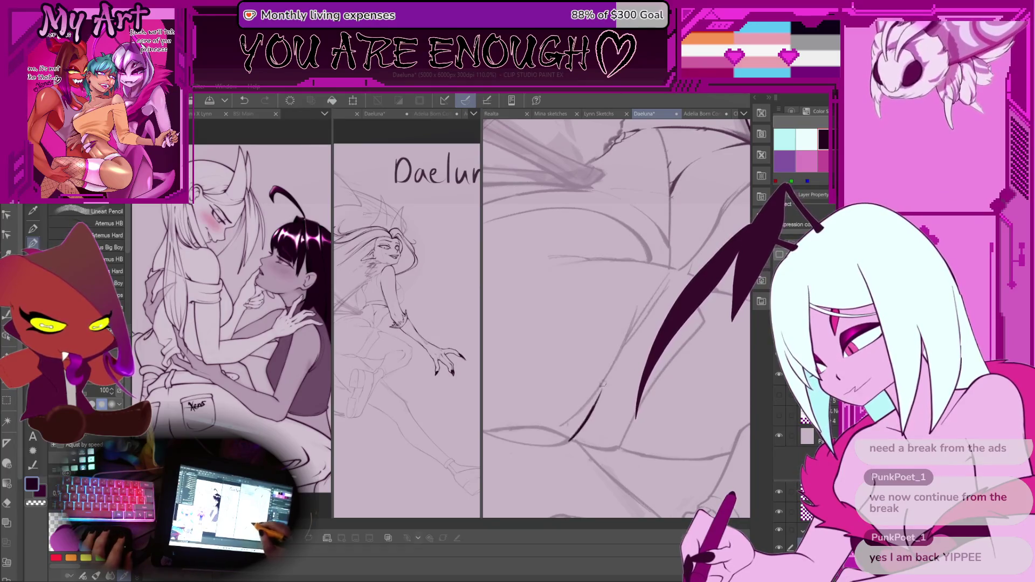
scroll(660, 282, "up", 1)
left_click_drag(659, 282, 614, 369)
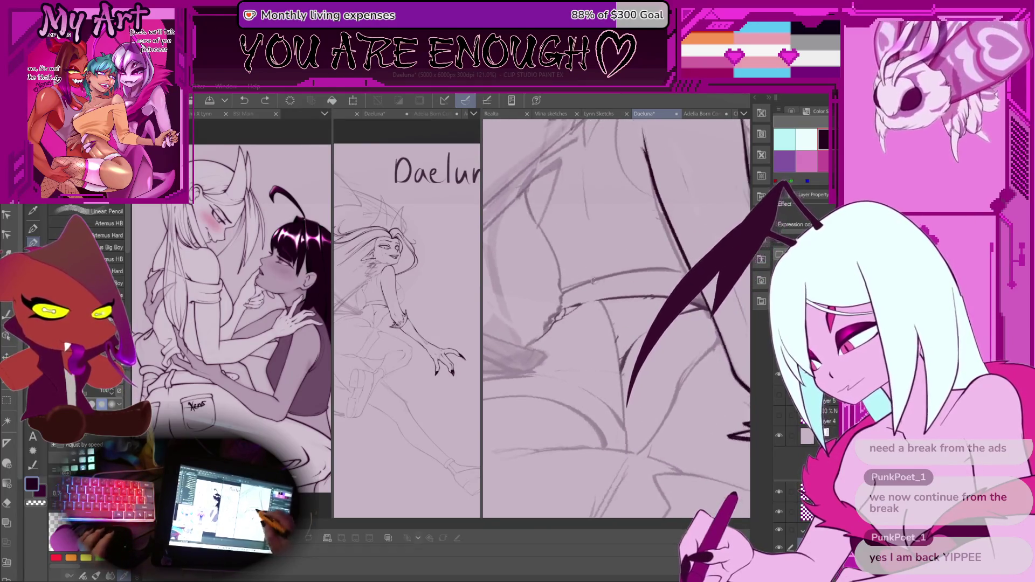
left_click_drag(593, 281, 633, 329)
left_click_drag(606, 311, 615, 405)
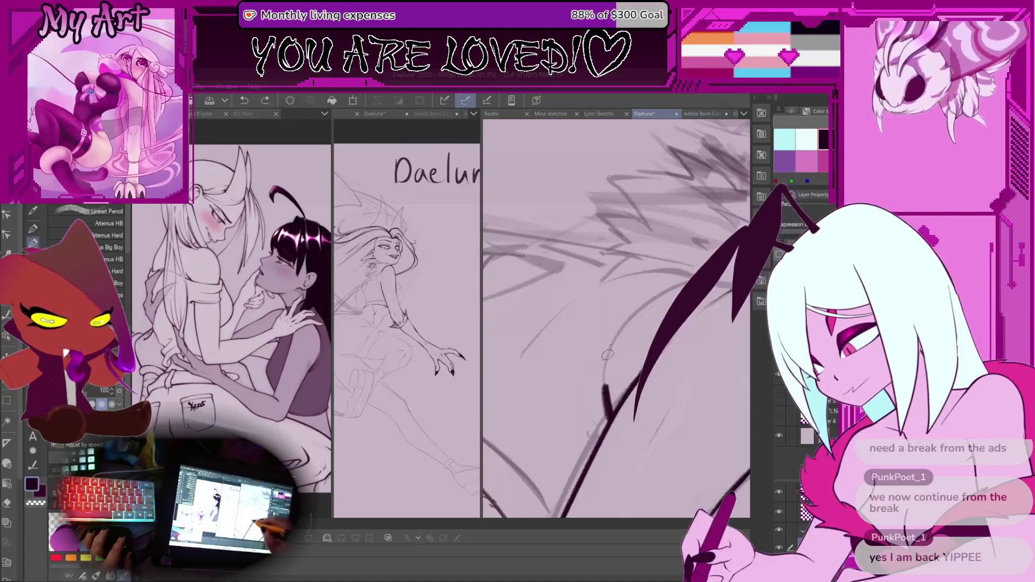
Undo a stray stroke and the dark strokes near the wing edge.
mouse_move(615, 405)
left_mouse_down()
mouse_move(586, 372)
mouse_move(596, 415)
mouse_move(538, 408)
mouse_move(572, 323)
left_mouse_up()
key("ctrl+z")
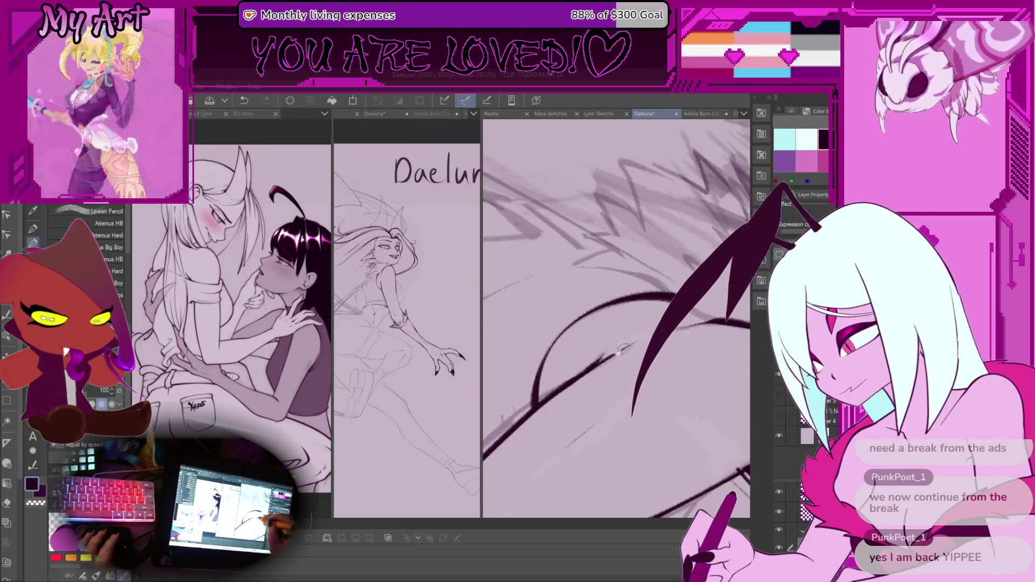
scroll(655, 293, "down", 5)
scroll(608, 334, "up", 3)
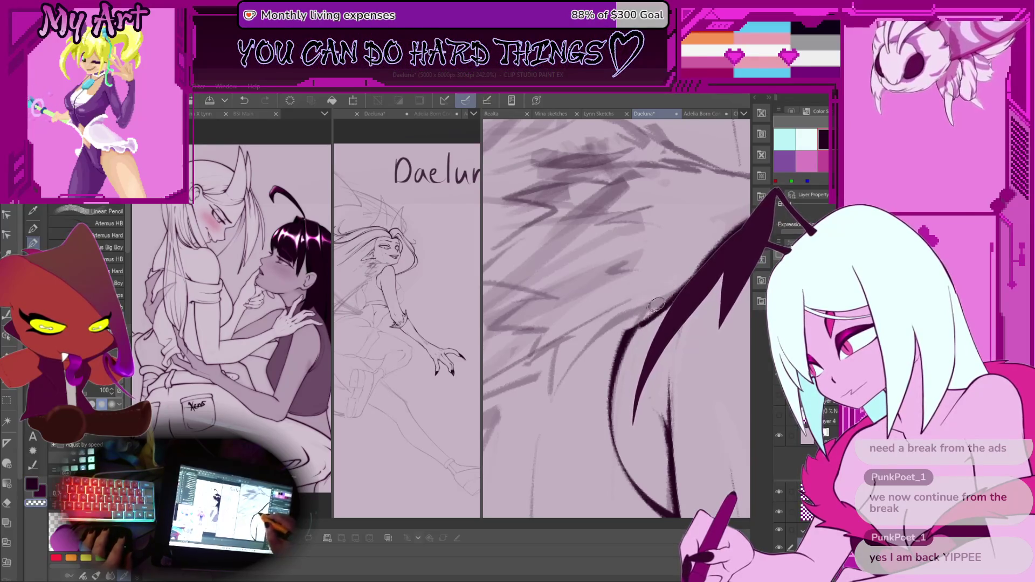
key("ctrl+z")
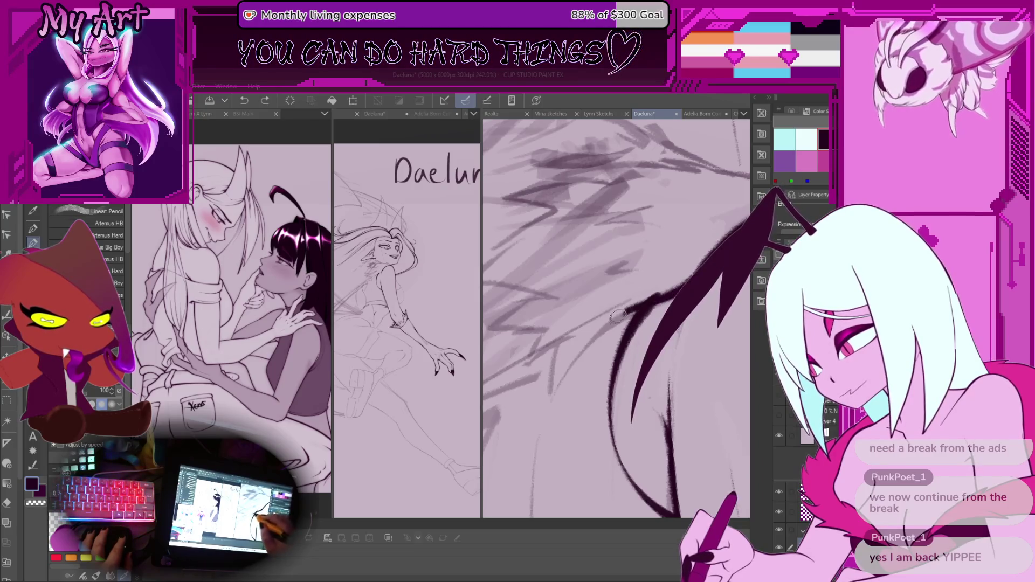
key("ctrl+z")
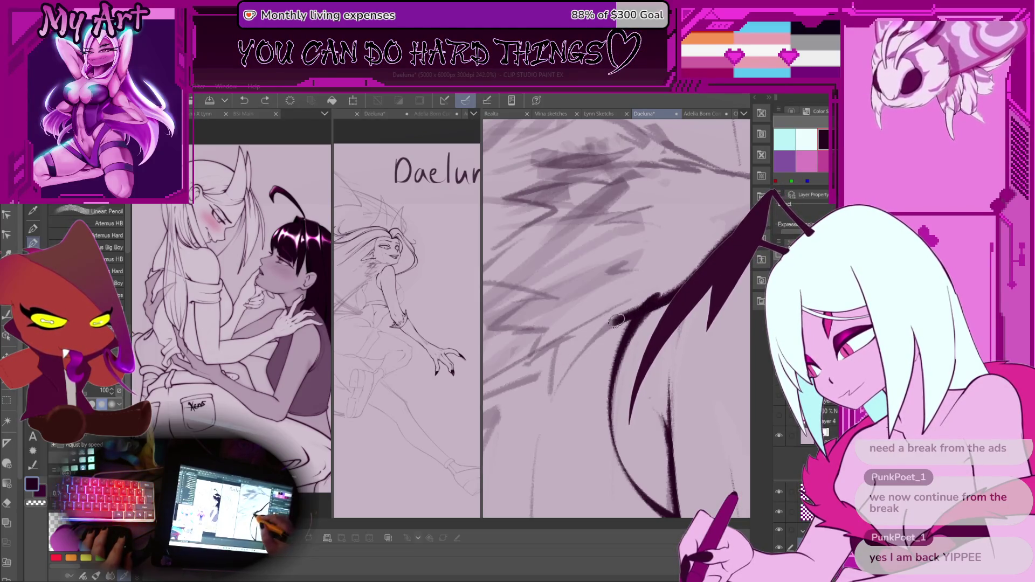
Ink a dark jagged stroke along the wing, undoing two failed attempts.
left_click_drag(552, 406, 620, 342)
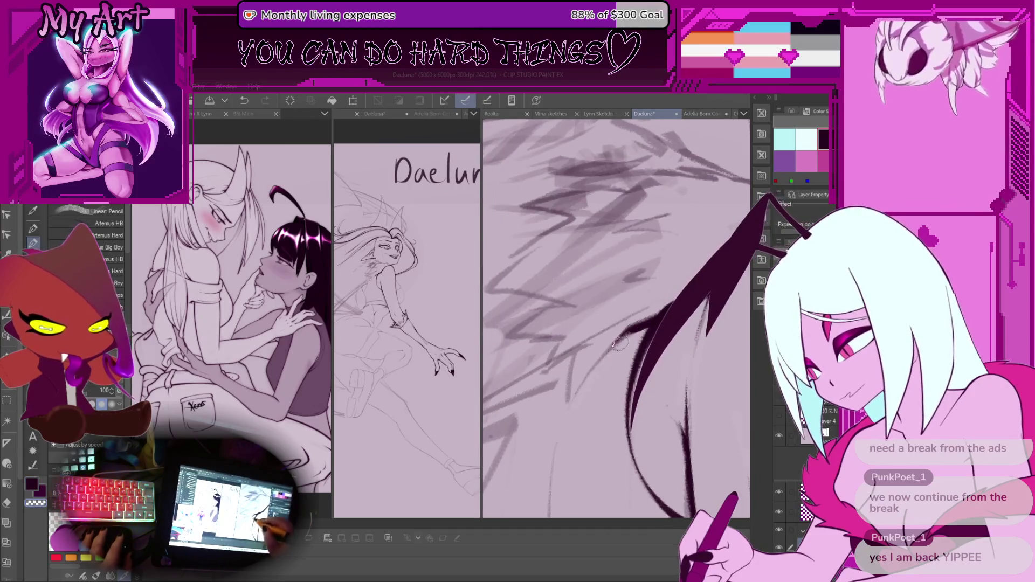
mouse_move(593, 367)
left_mouse_down()
mouse_move(572, 404)
mouse_move(570, 395)
mouse_move(598, 402)
mouse_move(582, 421)
mouse_move(593, 428)
left_mouse_up()
key("ctrl+z")
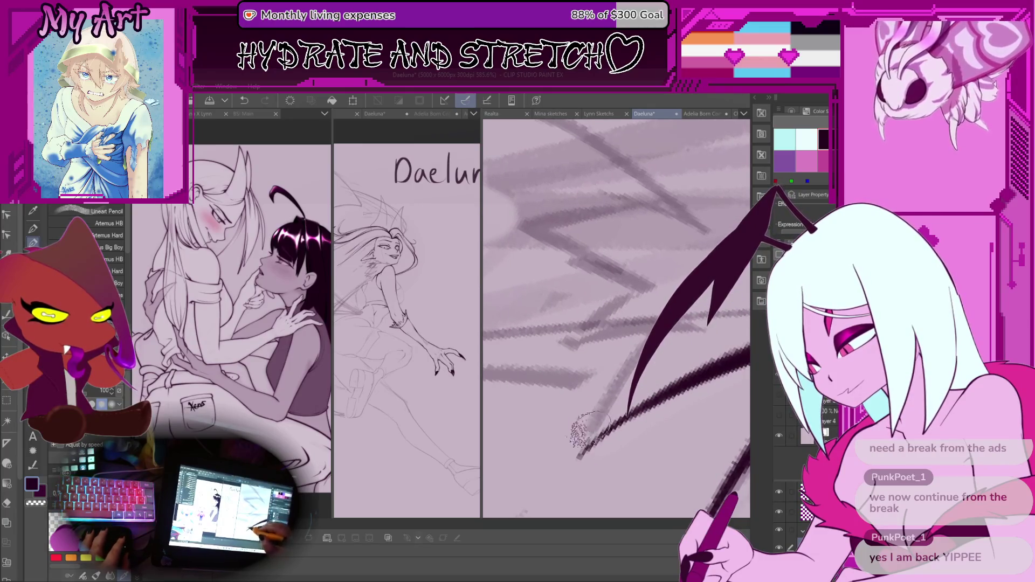
key("ctrl+z")
mouse_move(690, 327)
left_mouse_down()
mouse_move(668, 292)
mouse_move(681, 332)
mouse_move(631, 343)
mouse_move(625, 426)
mouse_move(614, 388)
mouse_move(642, 369)
left_mouse_up()
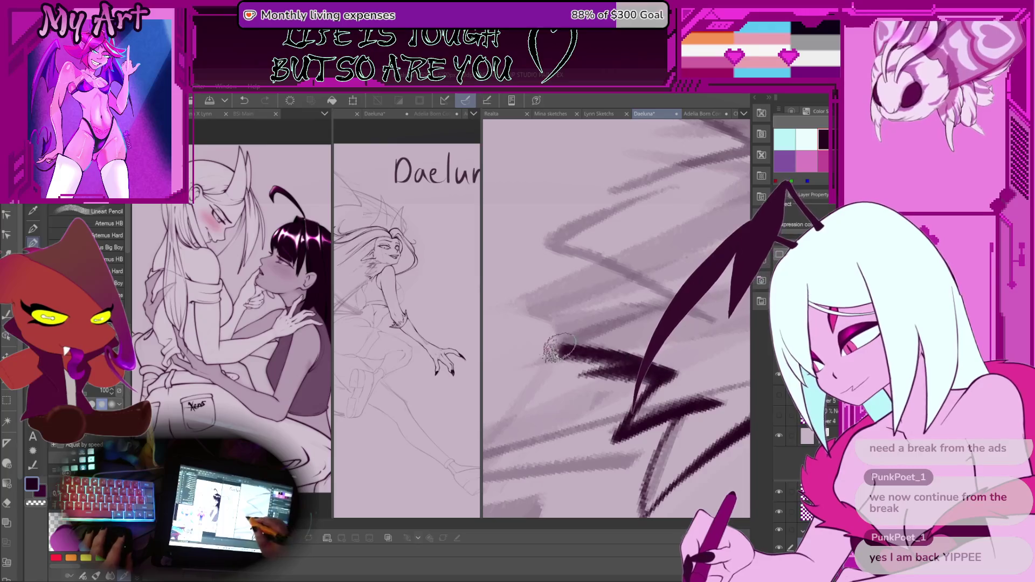
left_click_drag(560, 348, 584, 370)
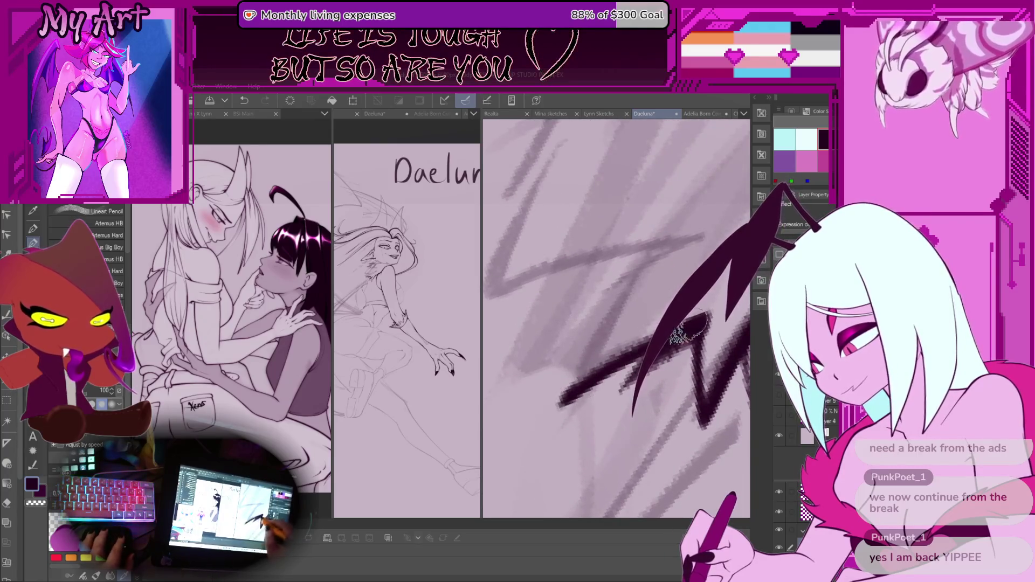
mouse_move(637, 253)
left_mouse_down()
mouse_move(603, 313)
mouse_move(625, 387)
mouse_move(573, 413)
mouse_move(582, 292)
left_mouse_up()
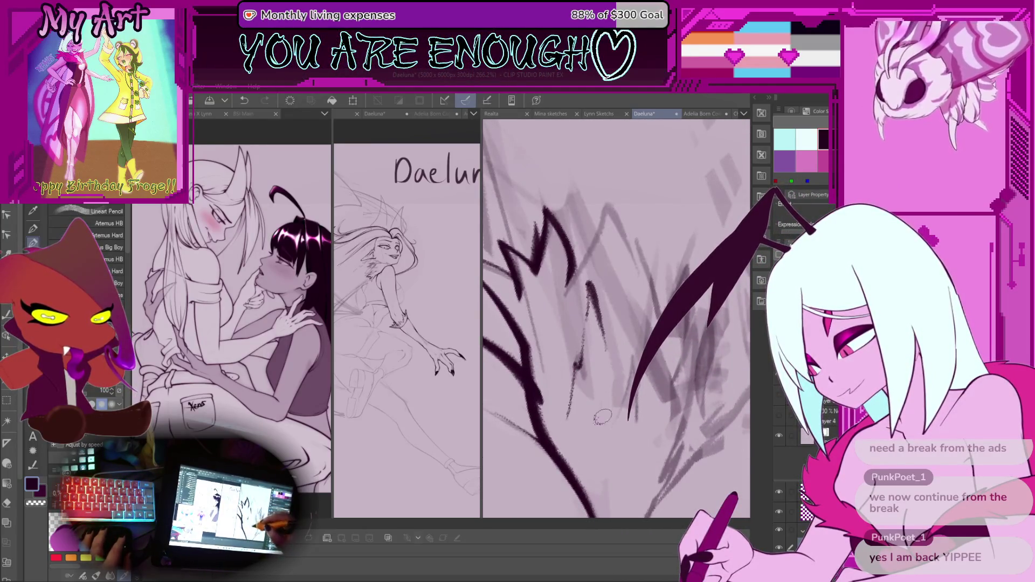
Ink two jagged feather lines on the wing, one vertical and one diagonal edge.
left_click_drag(603, 417, 587, 371)
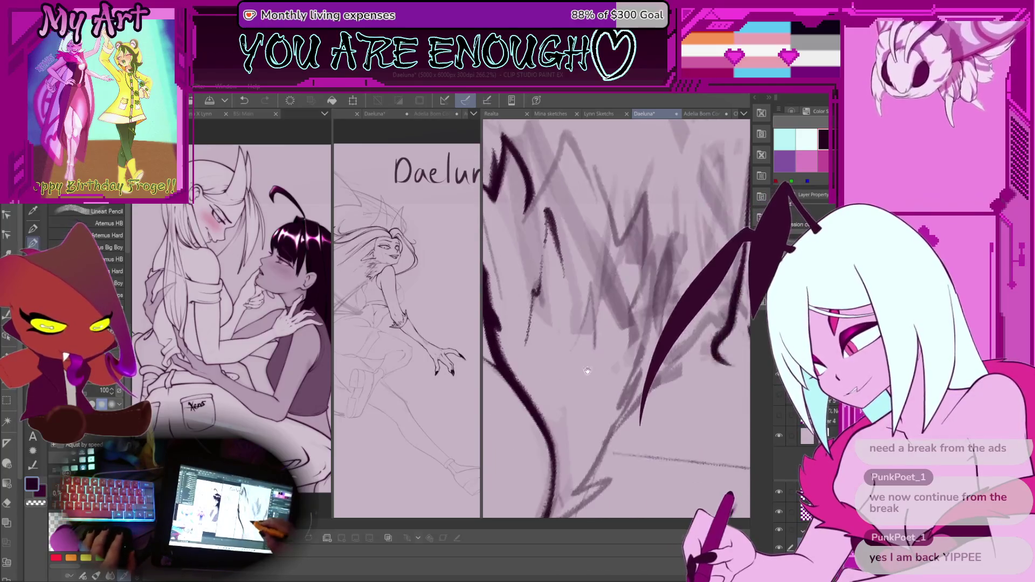
left_click_drag(609, 287, 599, 384)
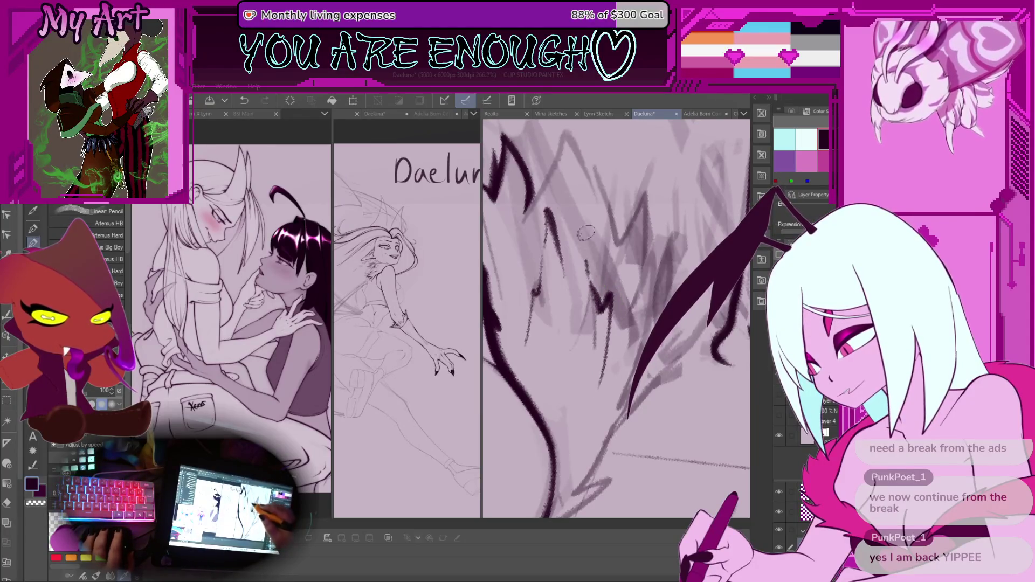
mouse_move(586, 233)
left_mouse_down()
mouse_move(551, 374)
mouse_move(562, 321)
left_mouse_up()
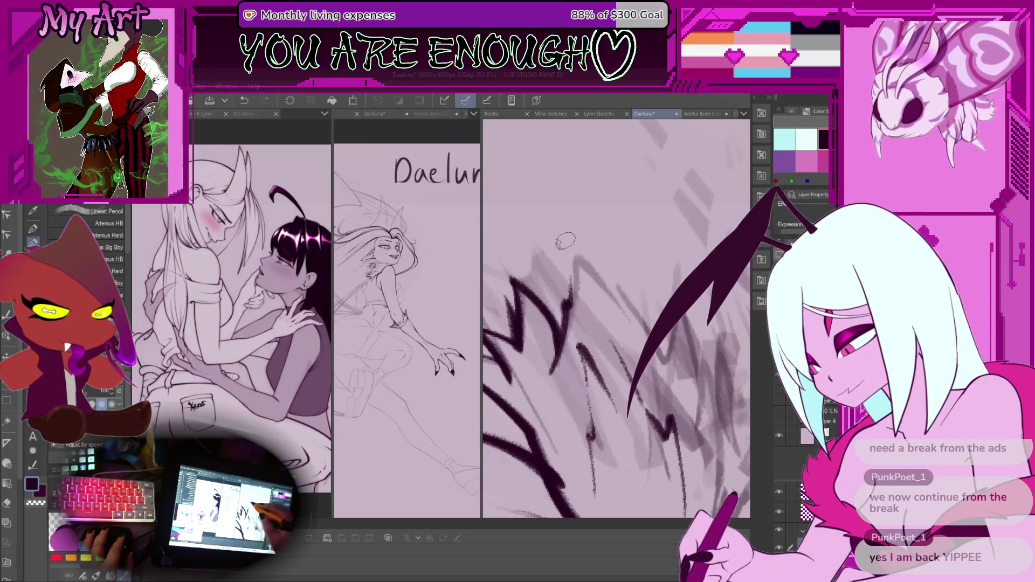
scroll(565, 241, "up", 5)
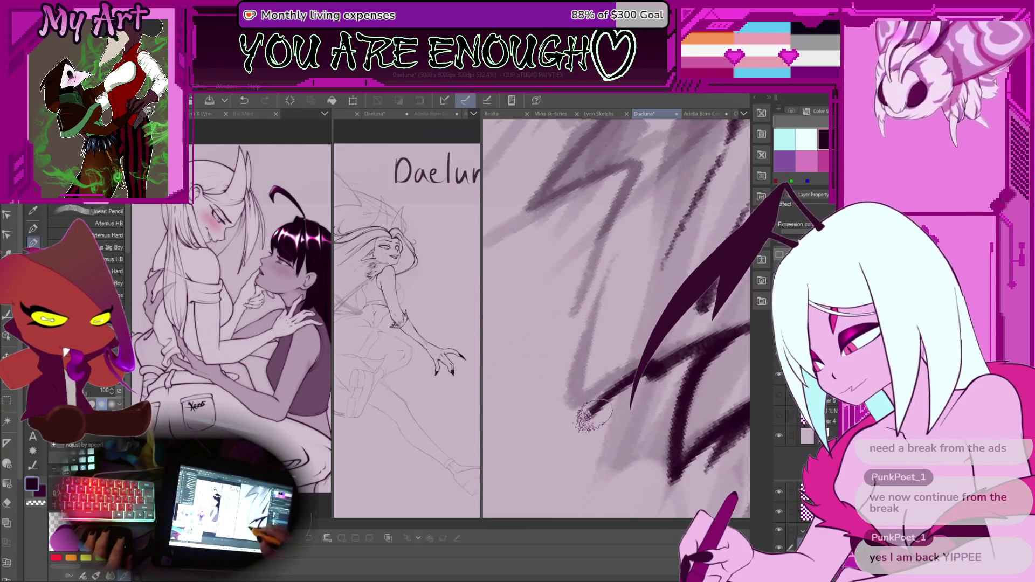
scroll(661, 366, "down", 1)
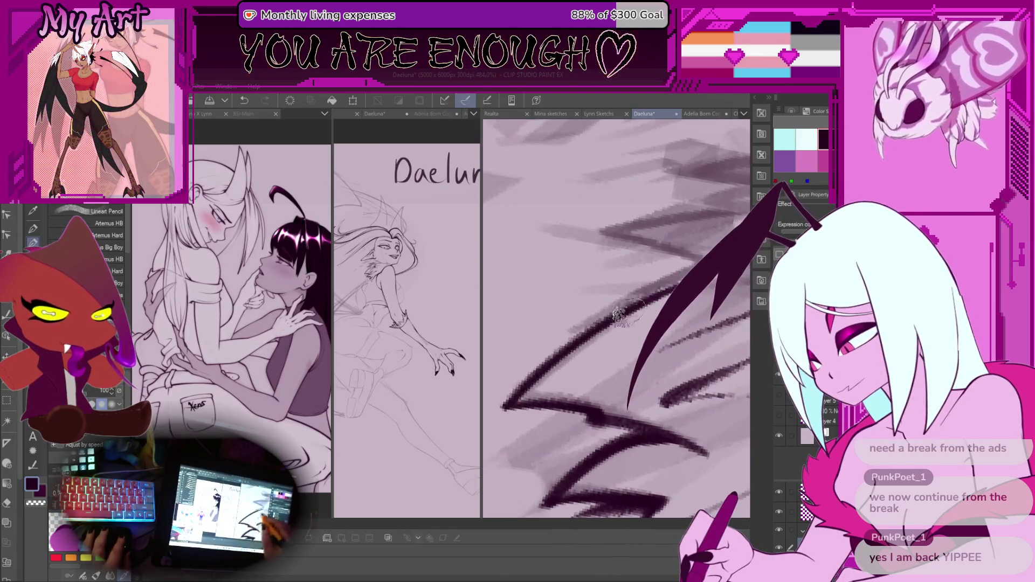
mouse_move(514, 400)
left_mouse_down()
mouse_move(639, 305)
mouse_move(624, 358)
left_mouse_up()
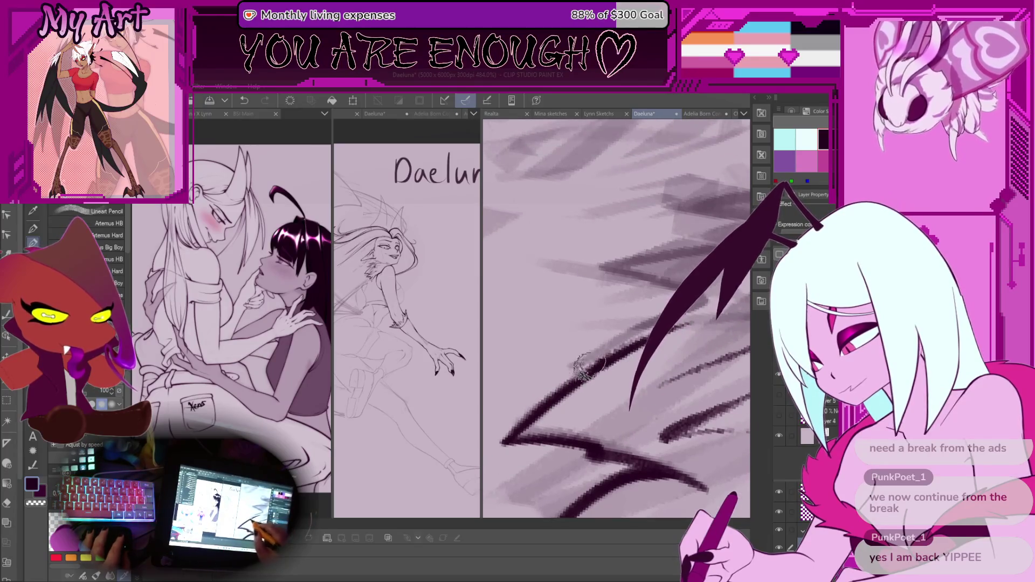
scroll(588, 367, "down", 5)
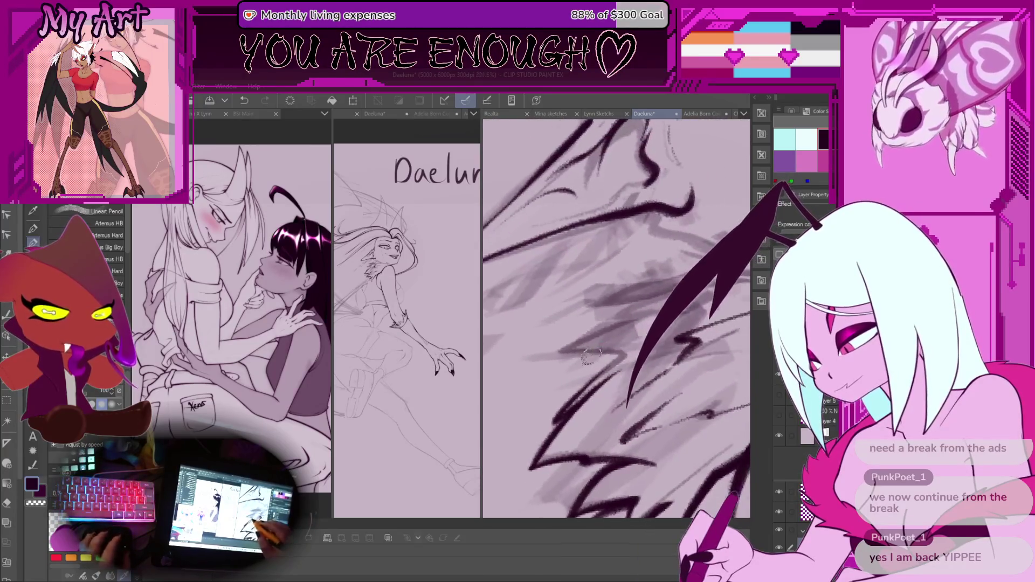
scroll(587, 356, "up", 3)
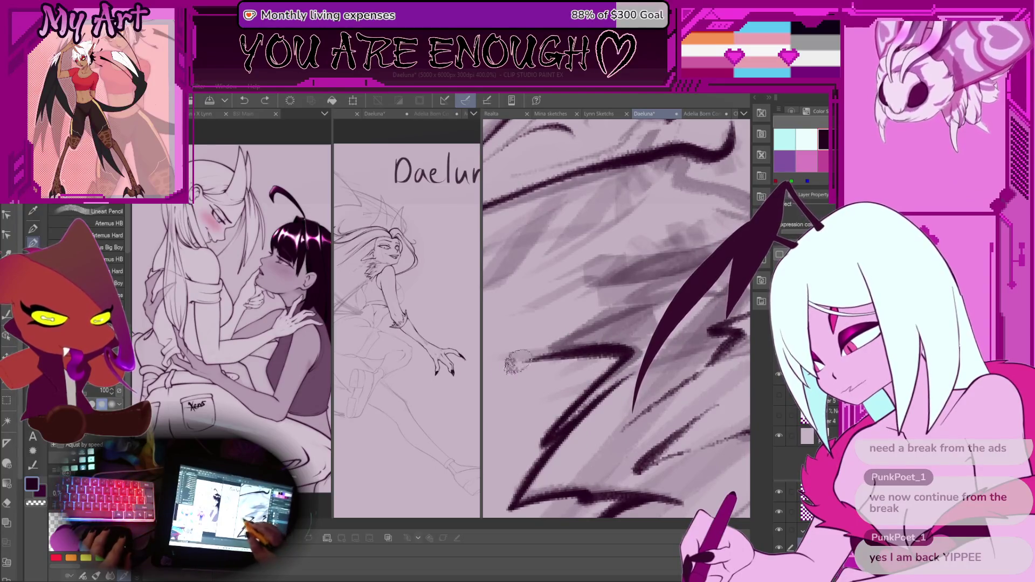
scroll(514, 364, "up", 3)
scroll(696, 297, "down", 10)
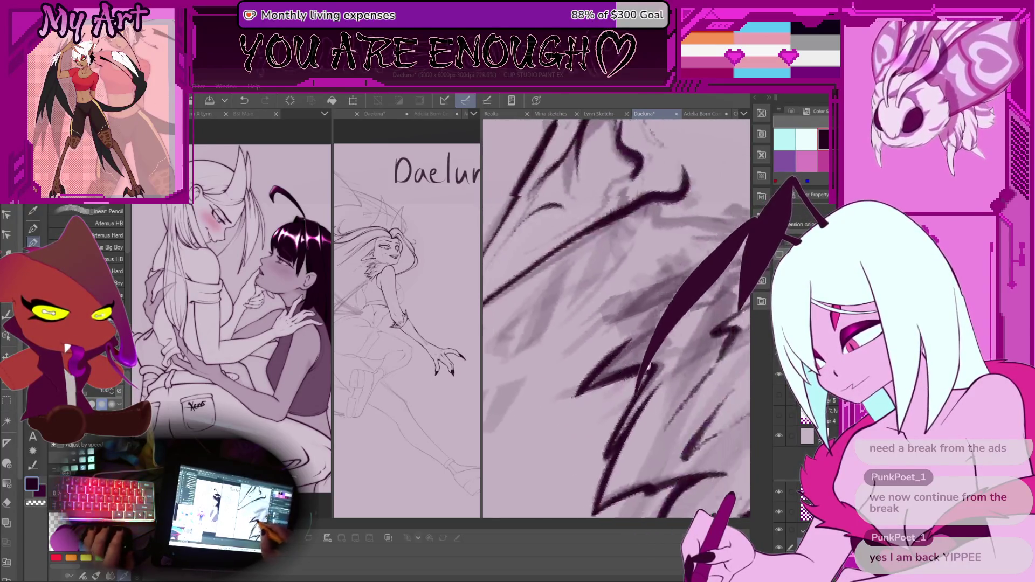
scroll(580, 326, "up", 3)
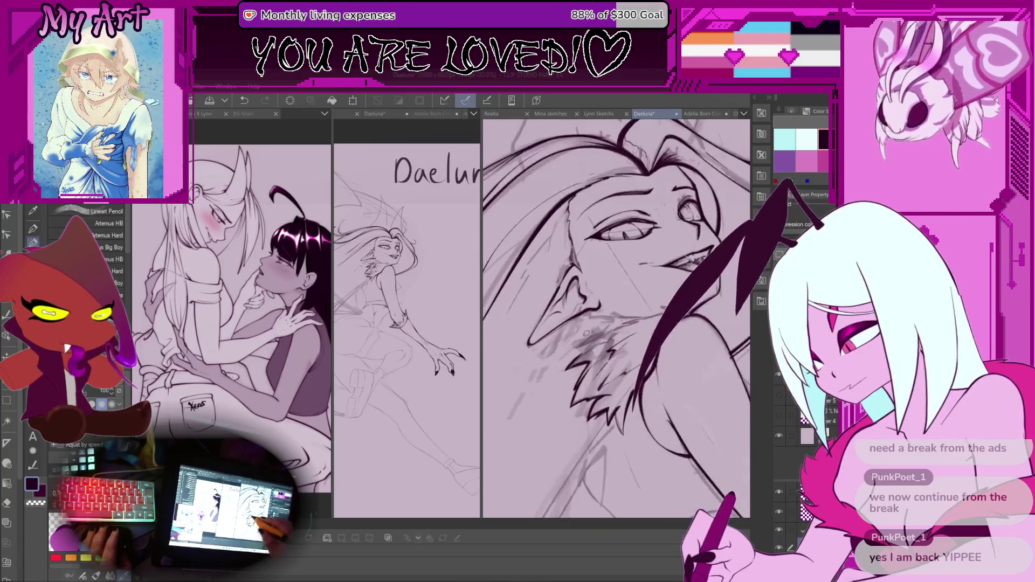
Draw a long diagonal feather line up the wing beneath the jaw, undoing one unwanted stroke.
scroll(602, 358, "up", 1)
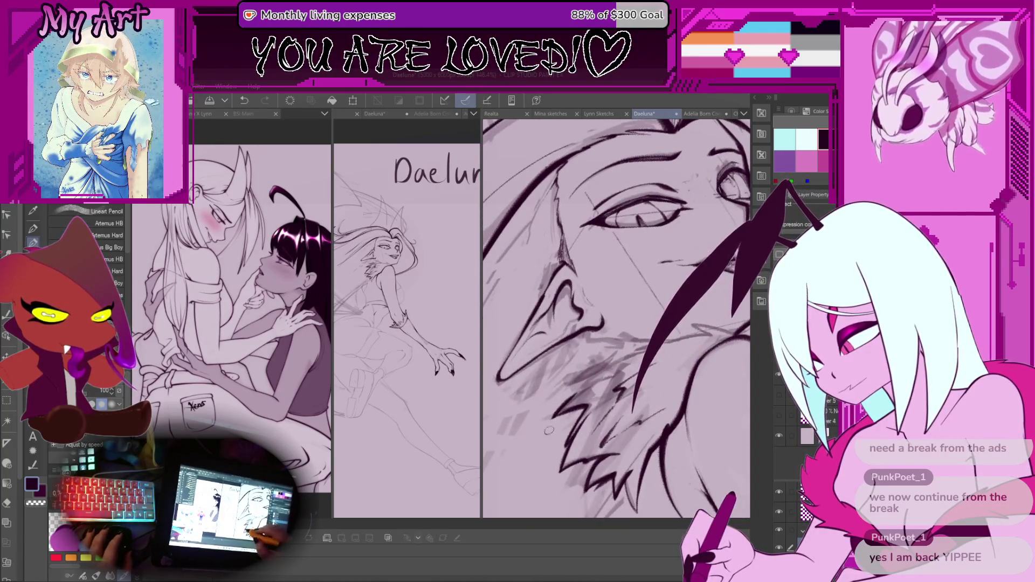
scroll(548, 430, "up", 5)
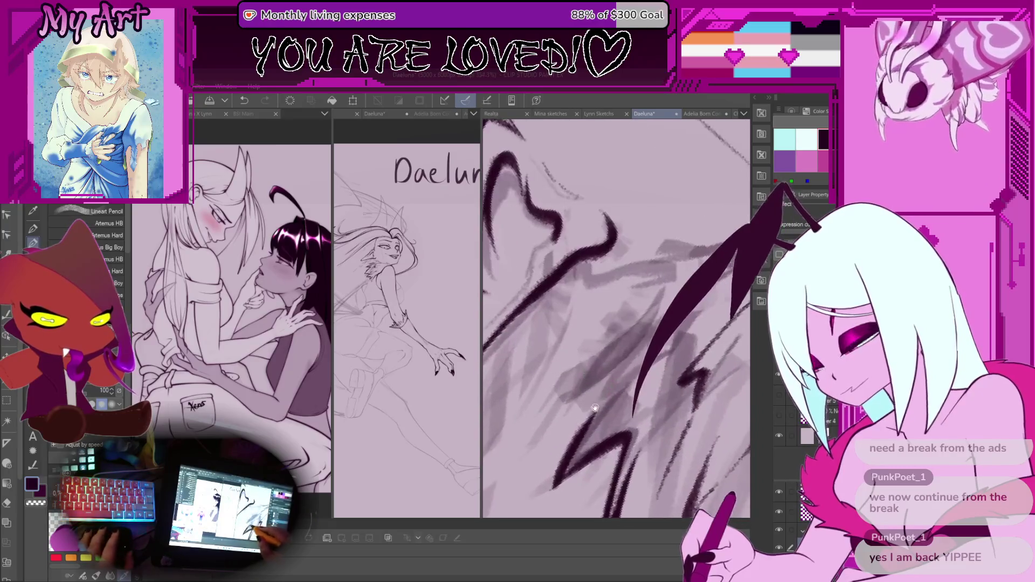
left_click_drag(595, 408, 564, 391)
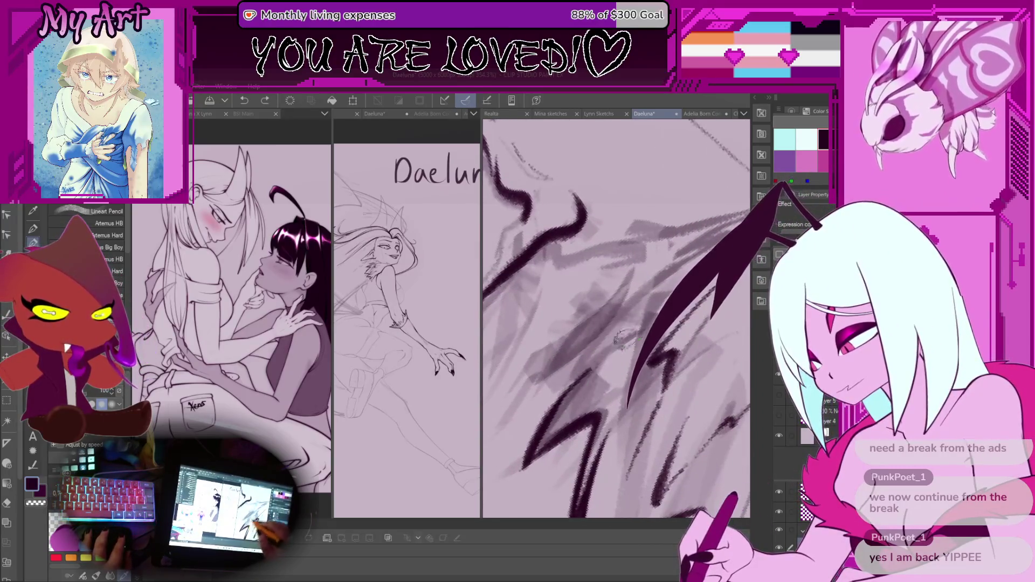
mouse_move(559, 399)
left_mouse_down()
mouse_move(623, 355)
mouse_move(566, 372)
mouse_move(542, 396)
left_mouse_up()
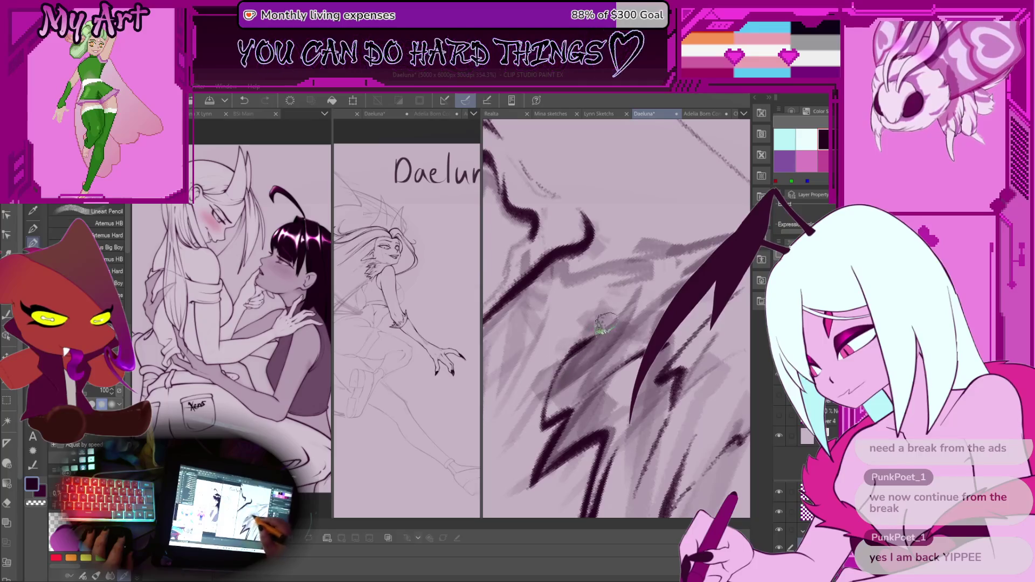
scroll(559, 381, "down", 5)
scroll(556, 326, "up", 4)
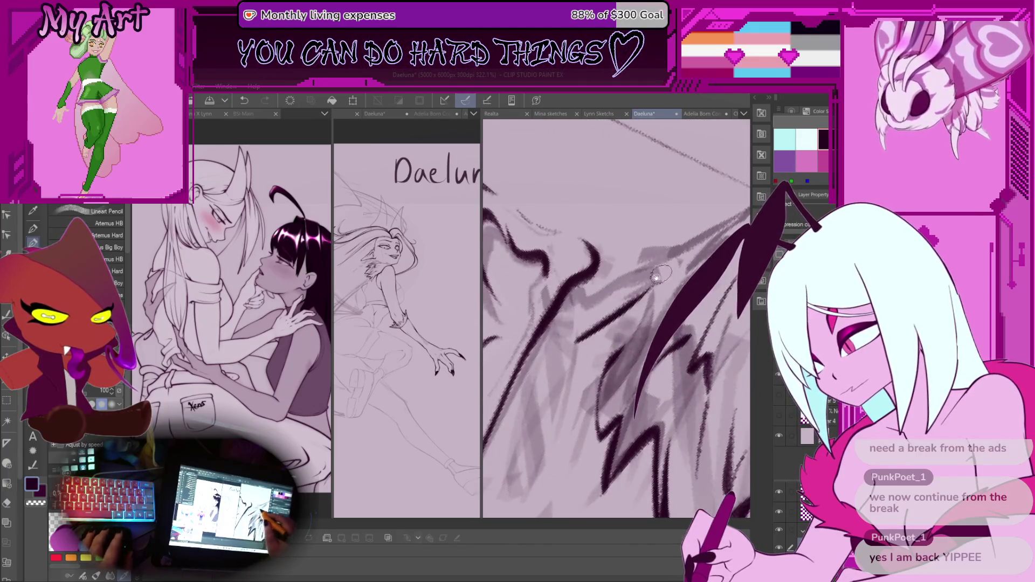
scroll(657, 277, "down", 4)
scroll(561, 382, "up", 5)
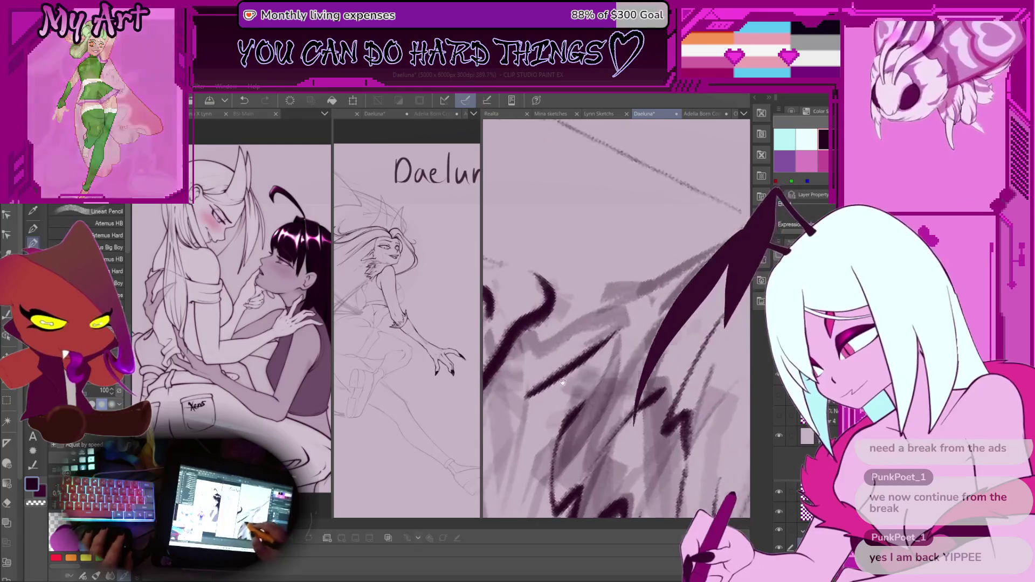
left_click_drag(539, 391, 680, 275)
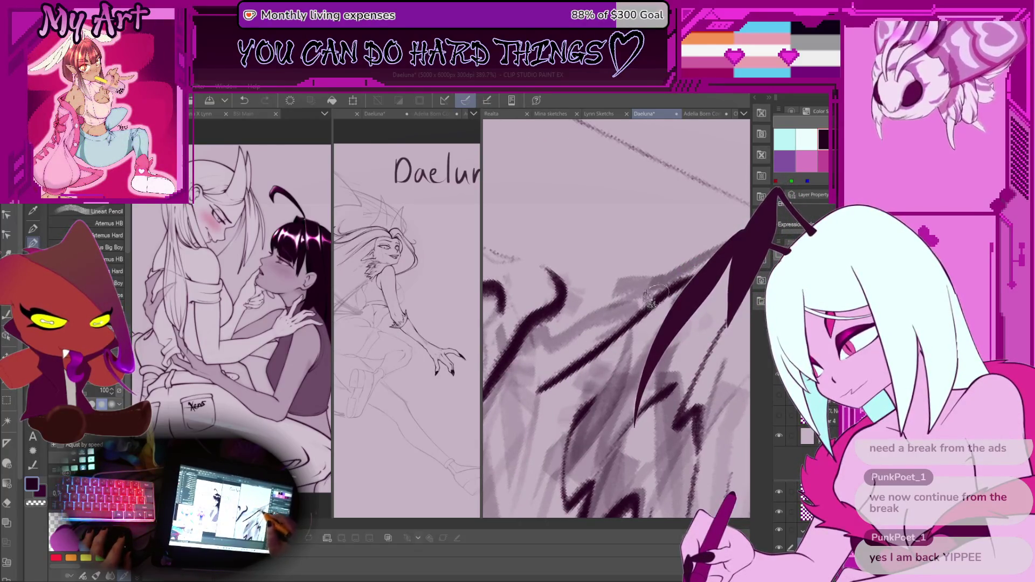
key("ctrl+z")
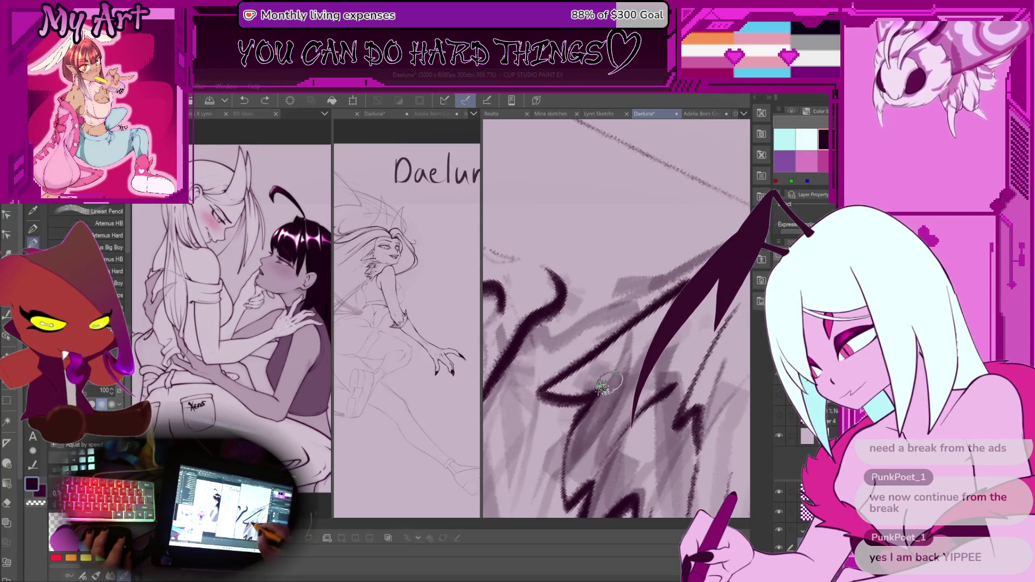
scroll(621, 369, "down", 4)
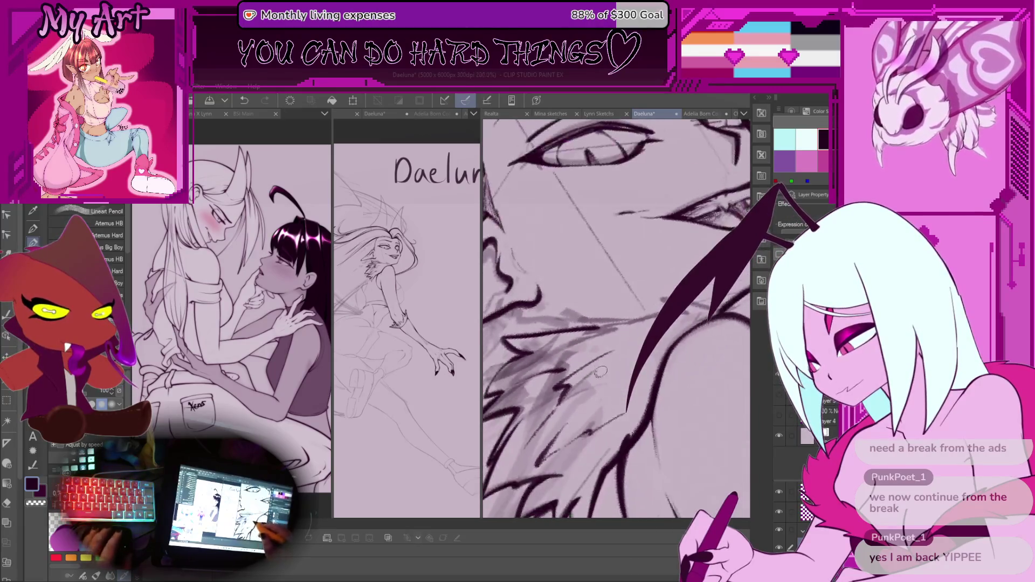
Undo two strokes and ink a dark line up the wing toward the shoulder.
scroll(579, 380, "up", 4)
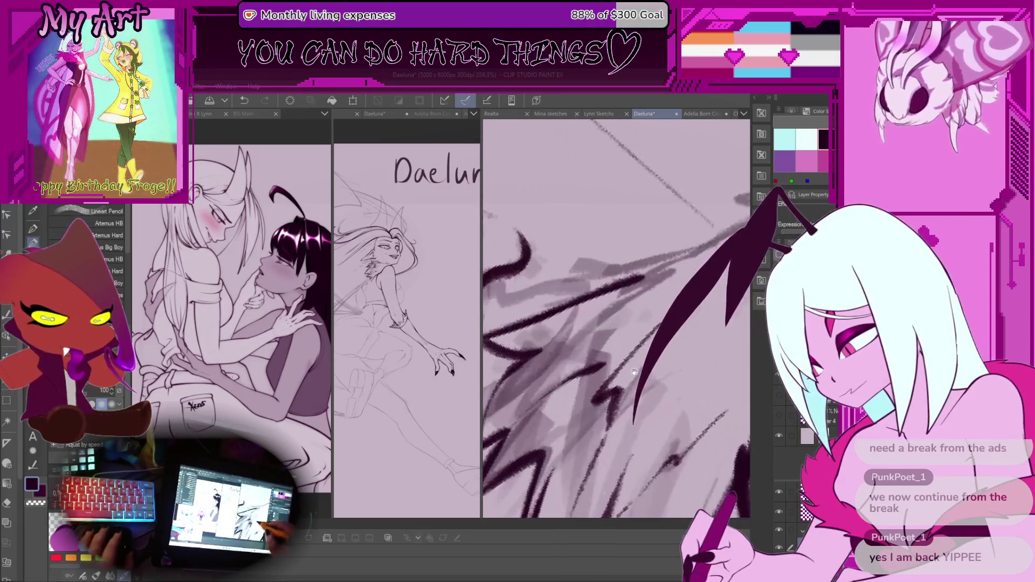
key("ctrl+z")
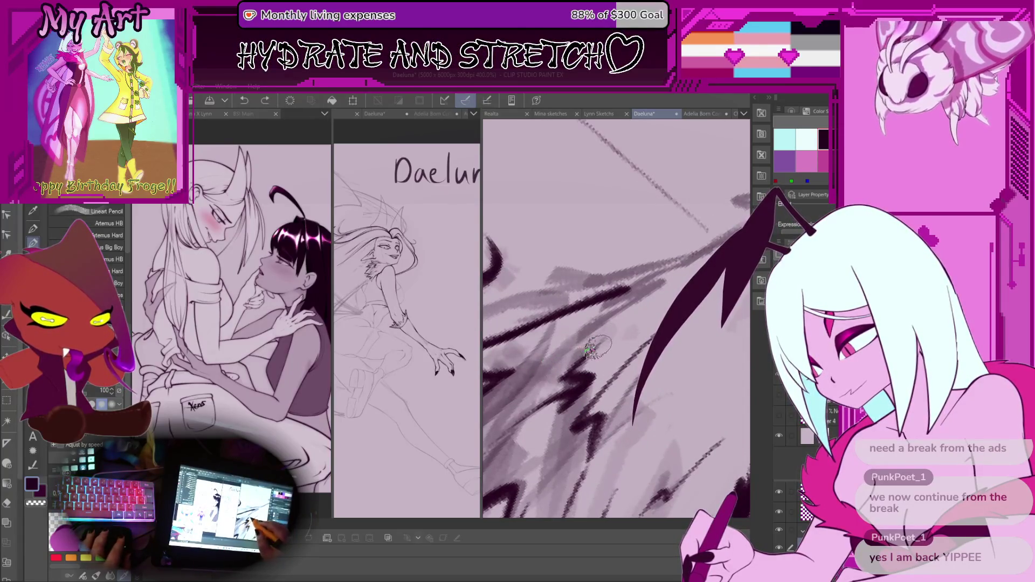
left_click_drag(563, 348, 582, 367)
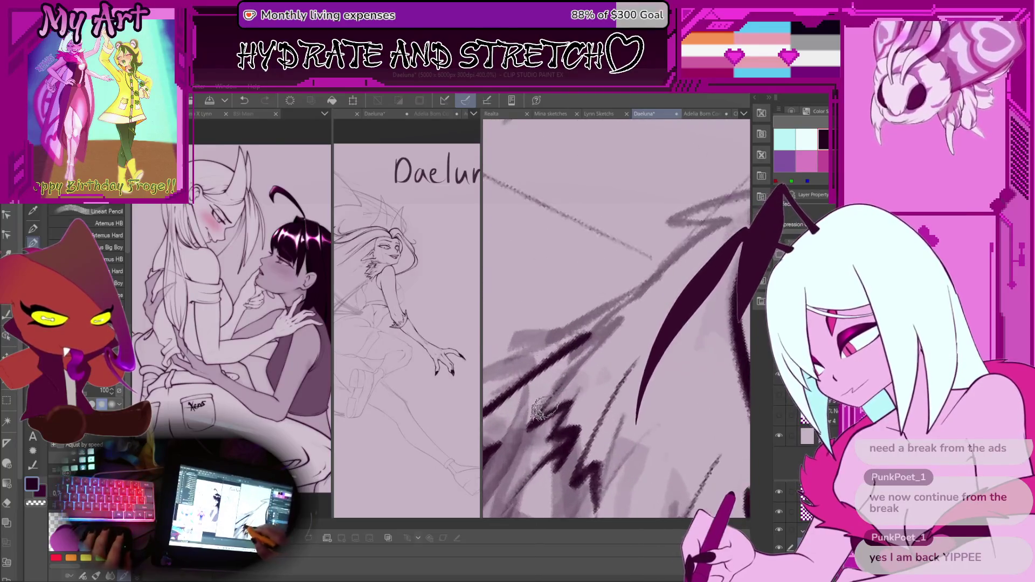
key("ctrl+z")
left_click_drag(603, 332, 550, 386)
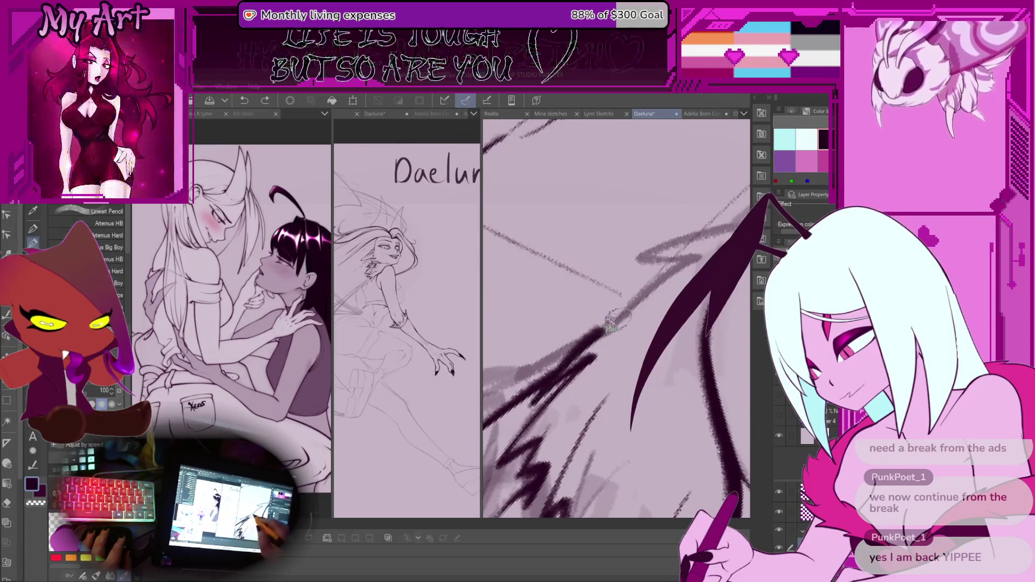
left_click_drag(593, 356, 578, 359)
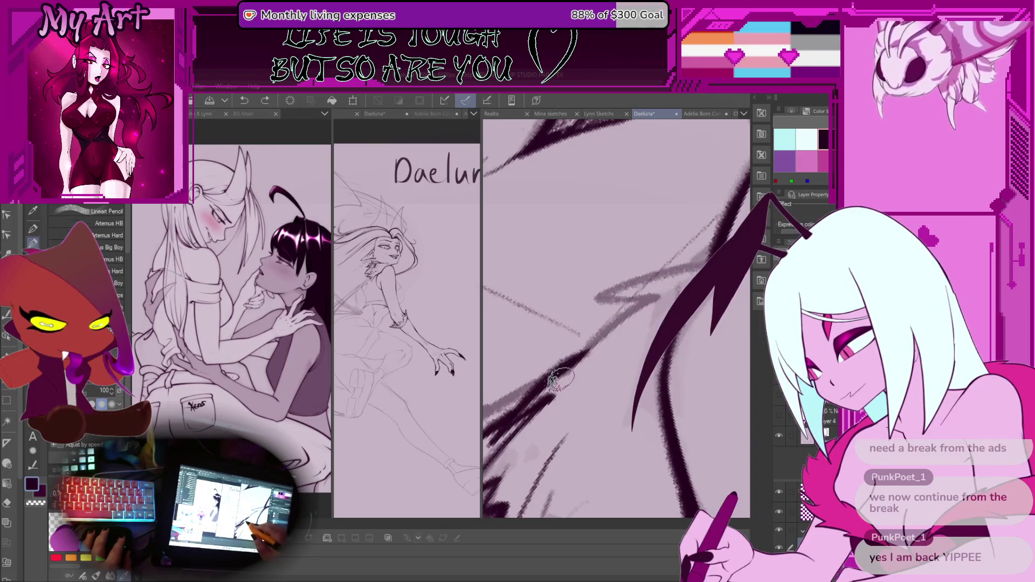
left_click_drag(553, 385, 599, 345)
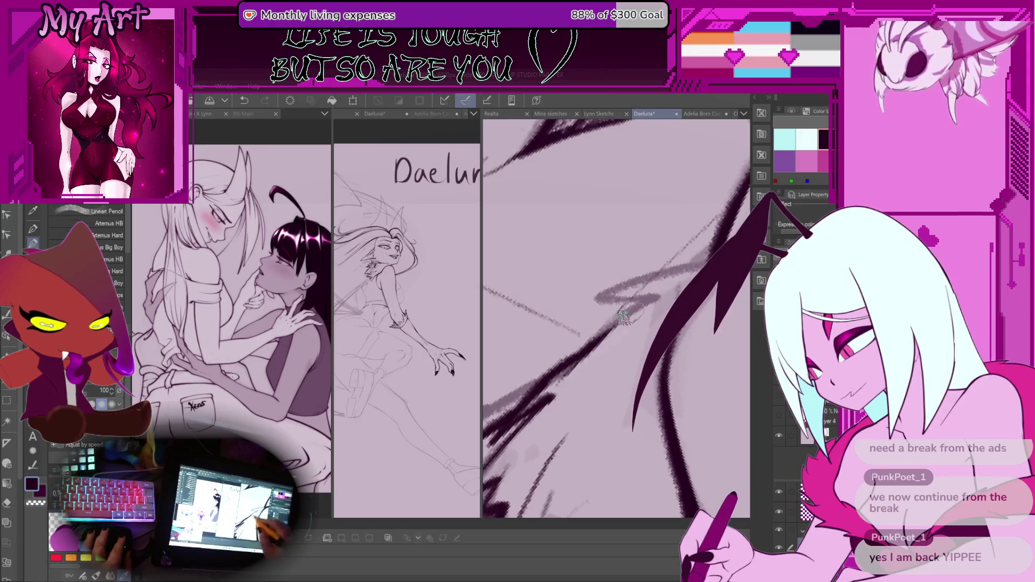
left_click_drag(622, 318, 665, 291)
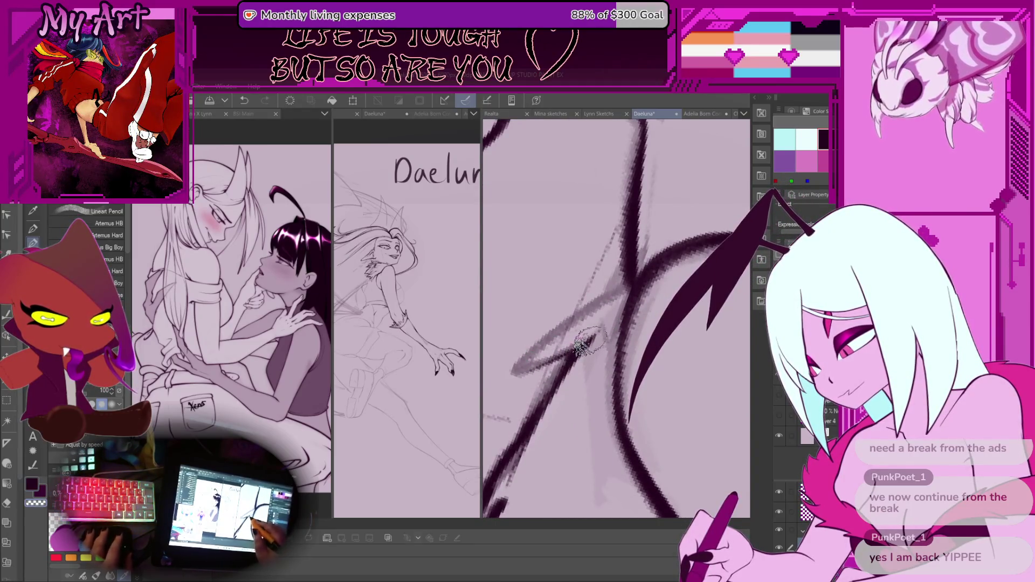
left_click_drag(535, 367, 594, 366)
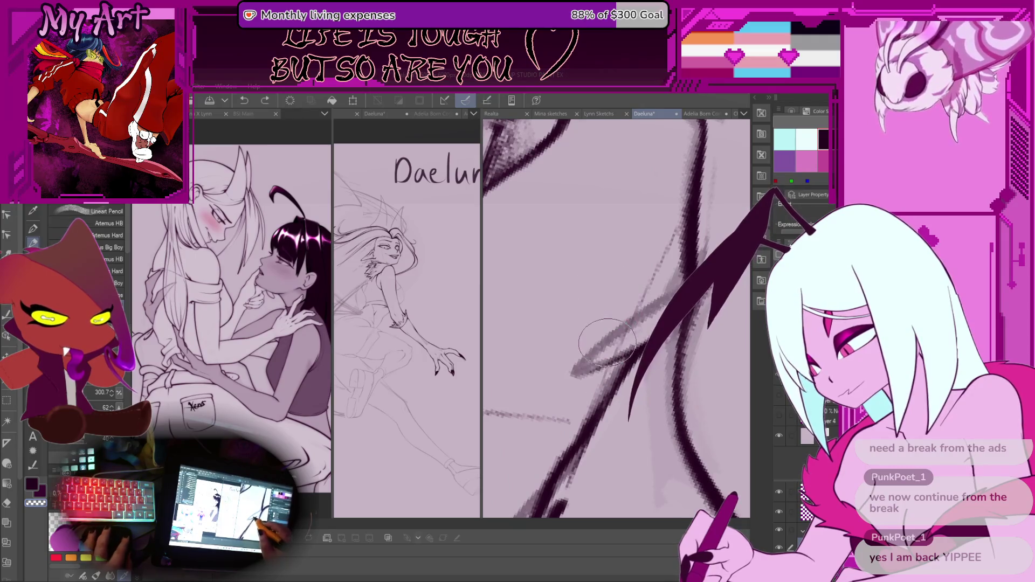
Erase the leftover rough diagonal and redraw it as one clean dark line over the sketch.
key("e")
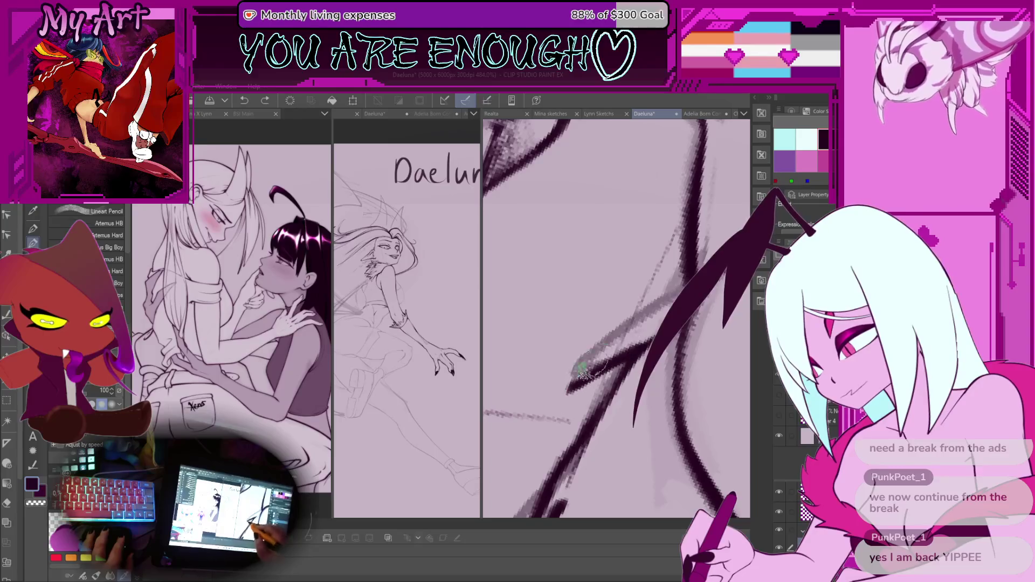
key("ctrl+z")
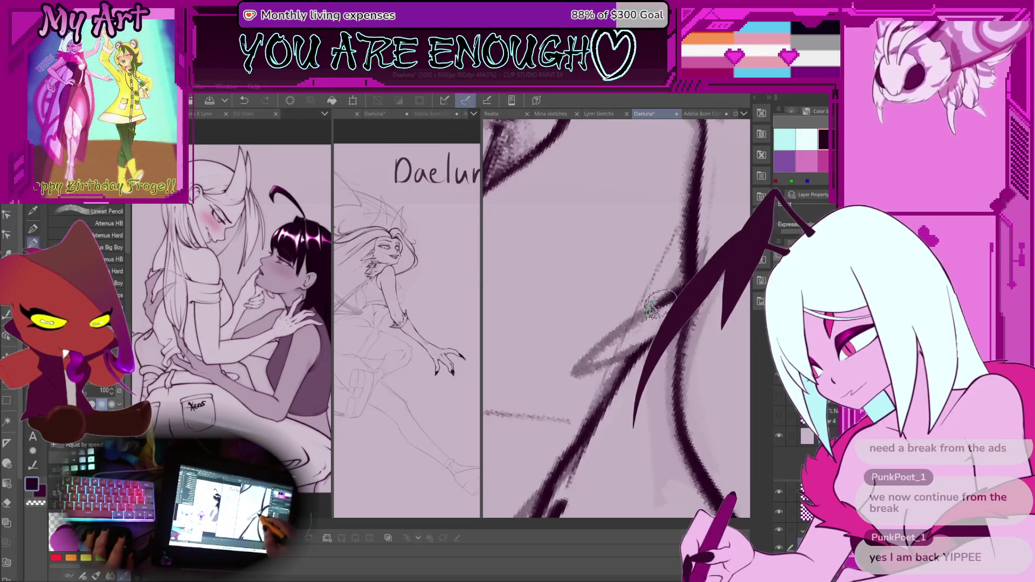
mouse_move(576, 384)
left_mouse_down()
mouse_move(635, 345)
mouse_move(563, 396)
left_mouse_up()
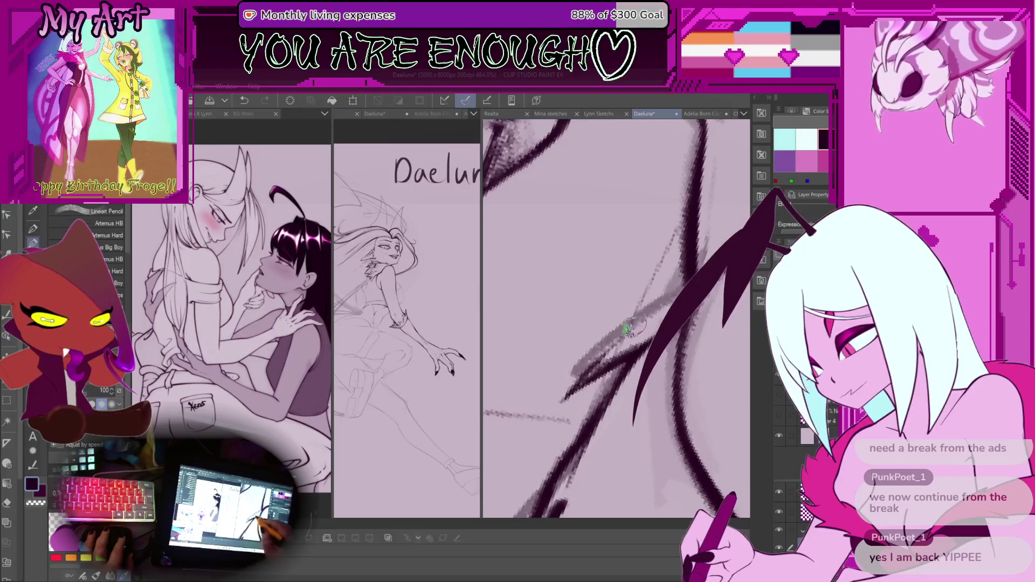
scroll(636, 334, "down", 2)
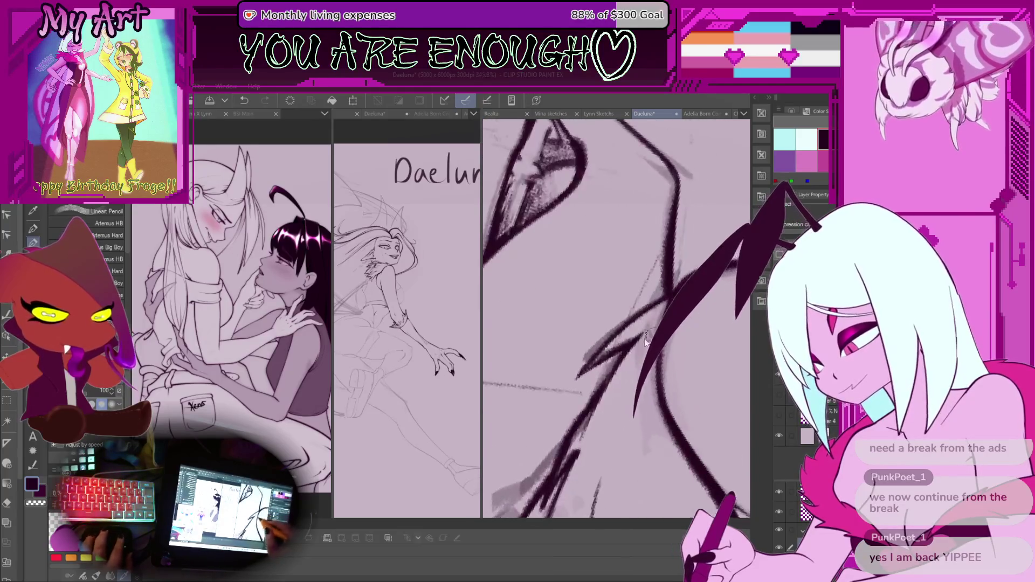
scroll(584, 366, "up", 2)
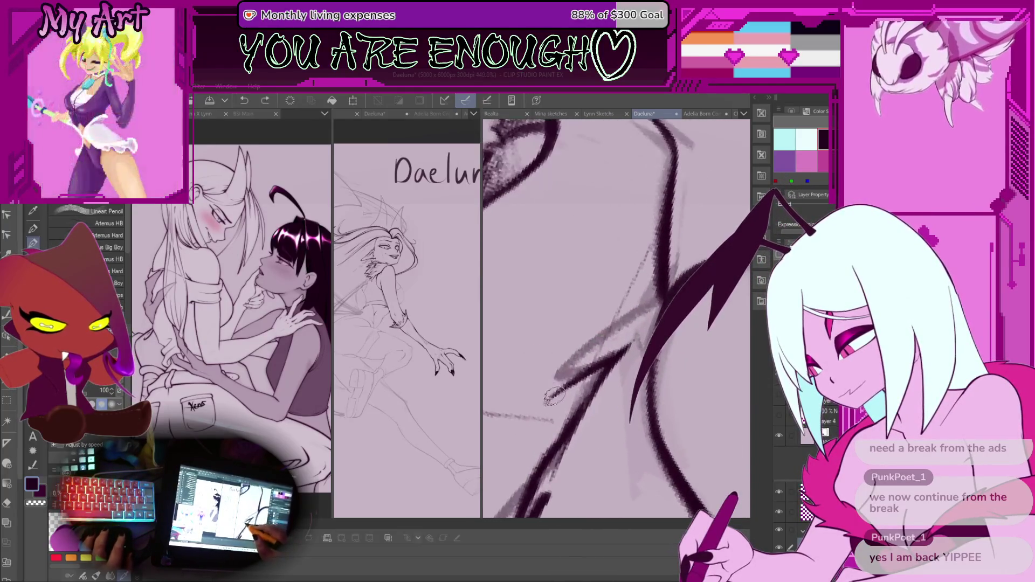
left_click_drag(553, 398, 668, 289)
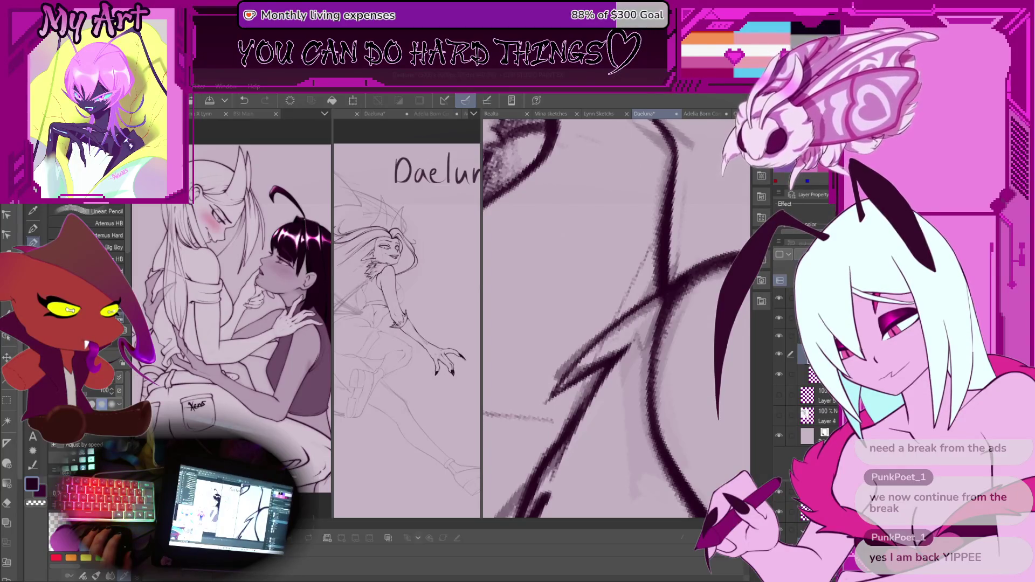
key("ctrl+minus")
key("ctrl+minus")
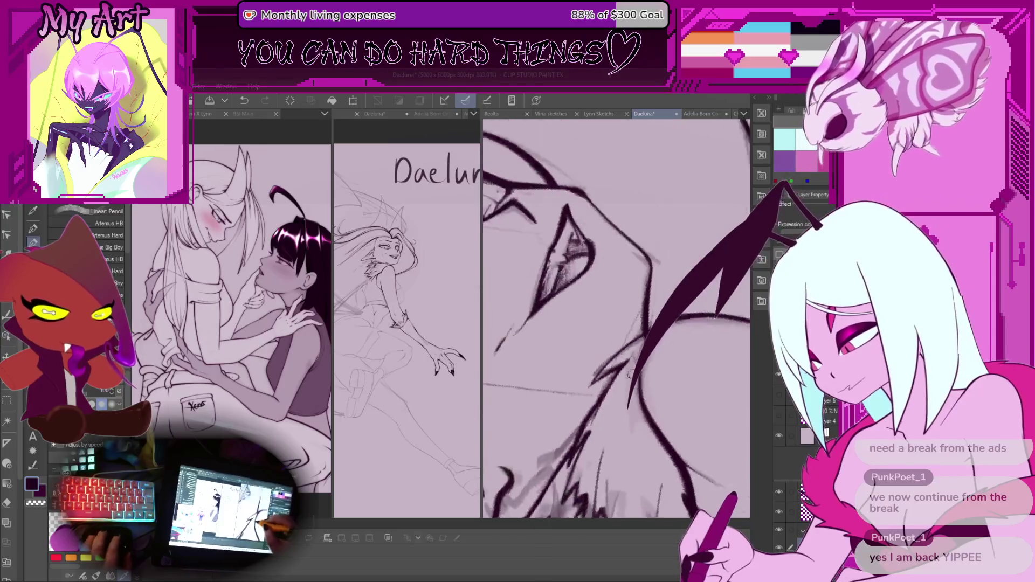
mouse_move(596, 396)
left_mouse_down()
mouse_move(674, 356)
mouse_move(622, 269)
left_mouse_up()
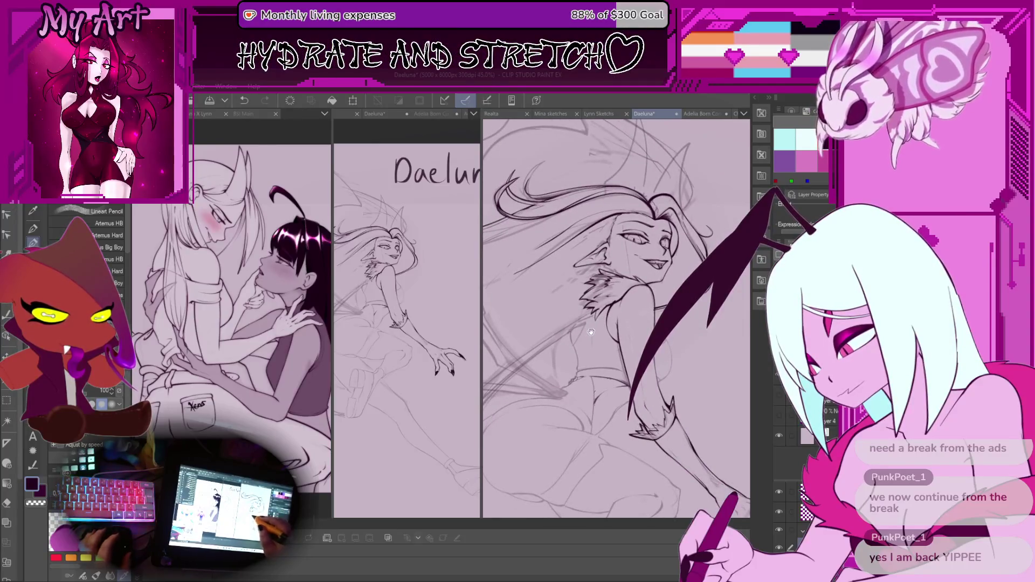
Undo the two unwanted dark strokes near the lower left of the figure.
key("ctrl+minus")
key("ctrl+minus")
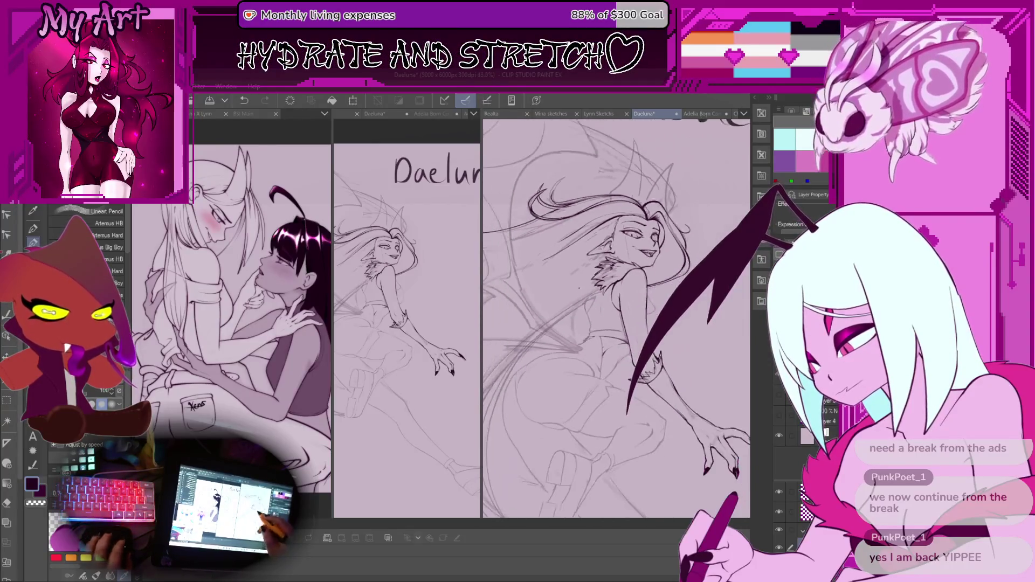
scroll(612, 269, "up", 10)
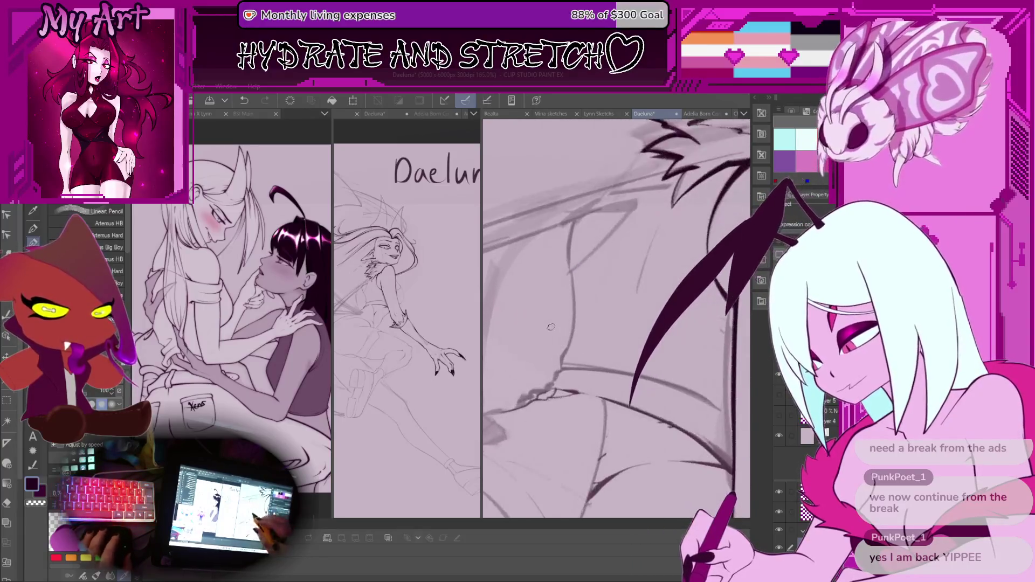
mouse_move(611, 269)
left_mouse_down()
mouse_move(533, 405)
mouse_move(570, 350)
left_mouse_up()
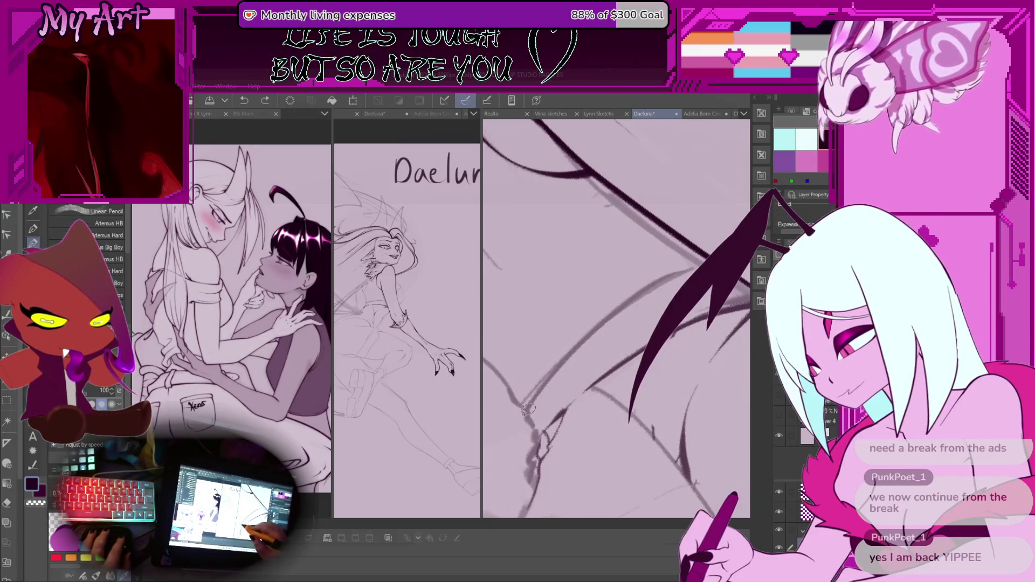
key("ctrl+z")
key("ctrl+z")
key("ctrl+z")
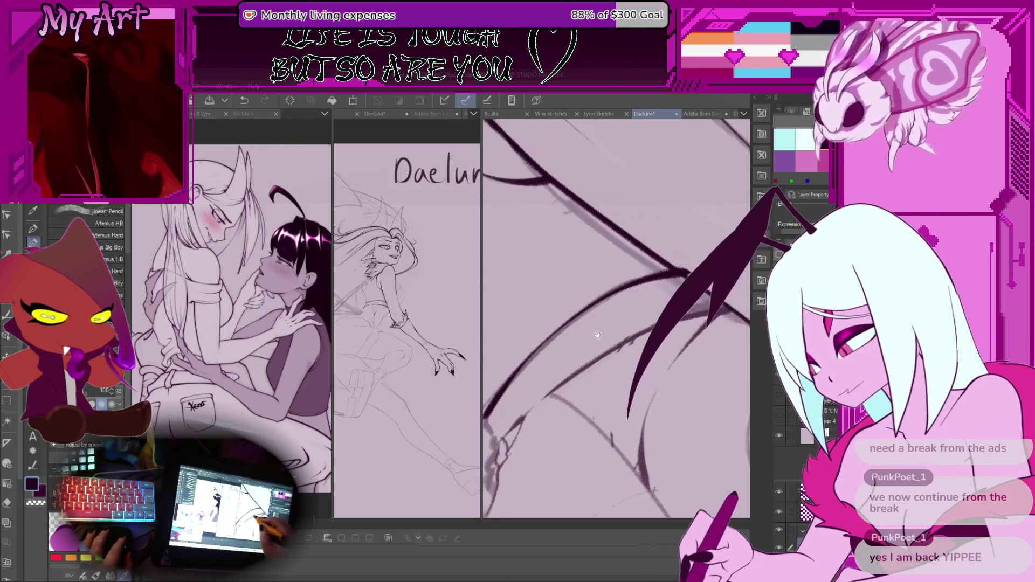
key("ctrl+z")
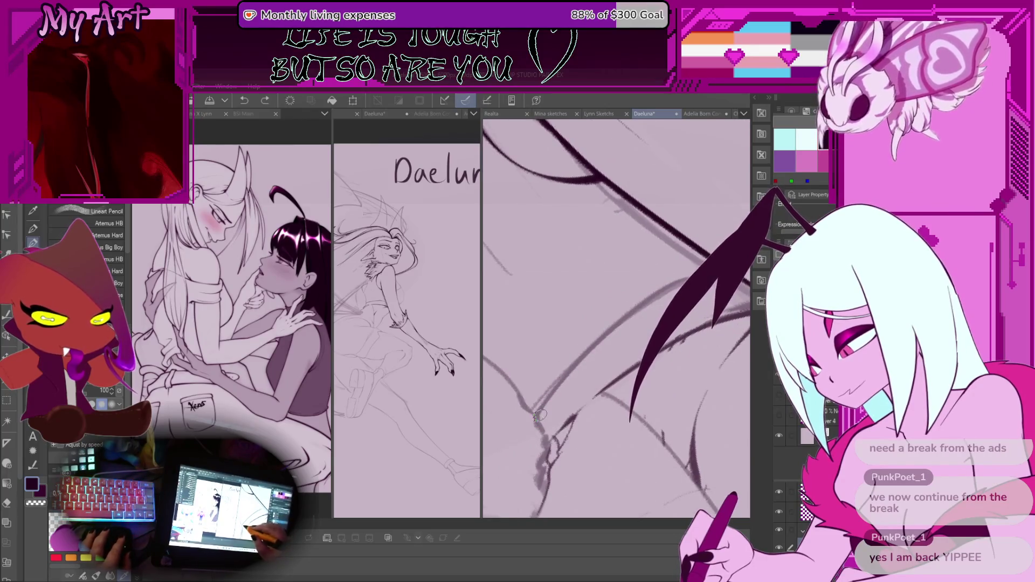
Tilt and zoom the canvas so the wing edge slopes upward for inking.
mouse_move(691, 287)
left_mouse_down()
mouse_move(654, 271)
mouse_move(545, 363)
mouse_move(536, 382)
left_mouse_up()
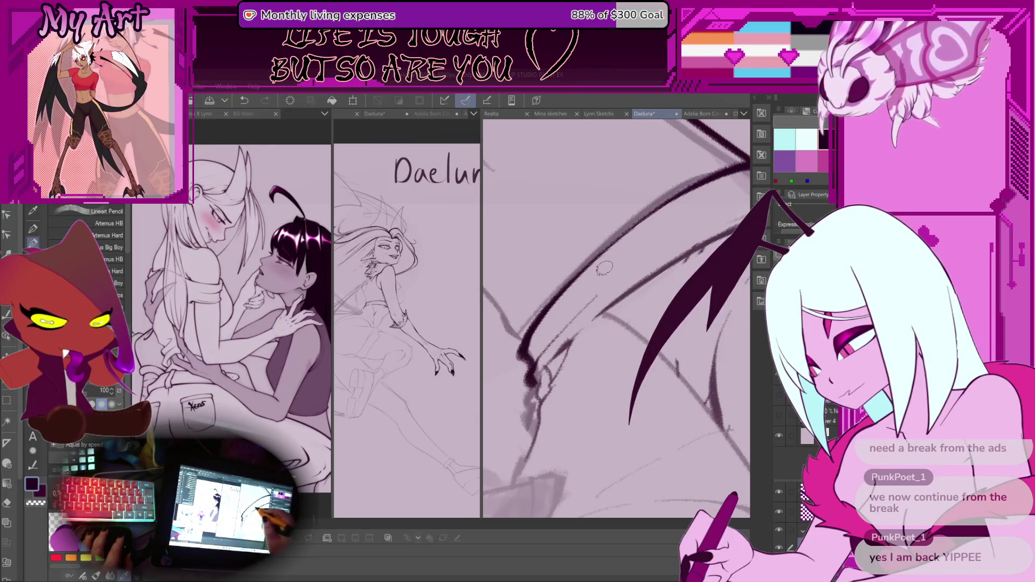
left_click_drag(604, 268, 546, 371)
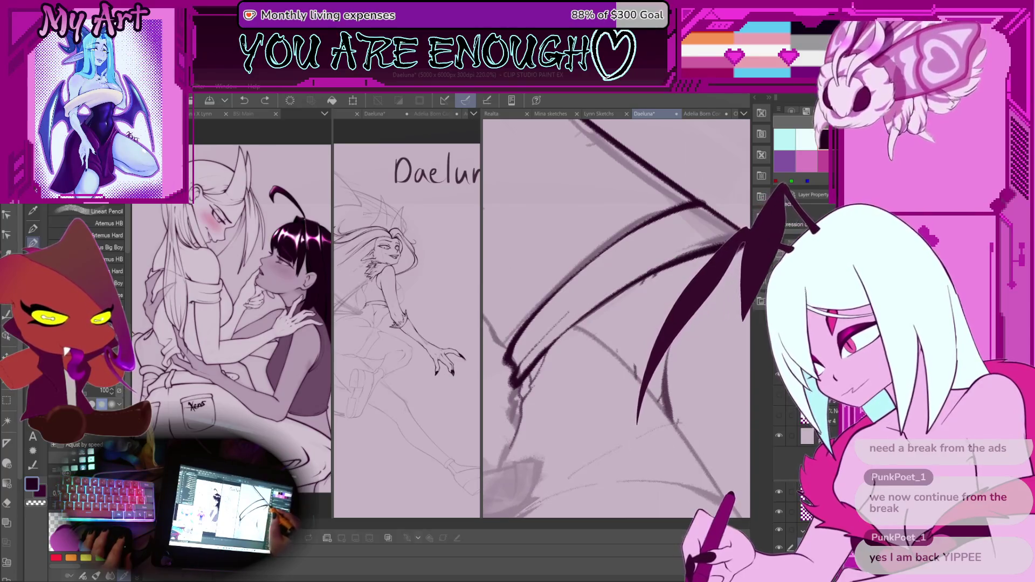
scroll(677, 256, "up", 2)
scroll(677, 256, "up", 2)
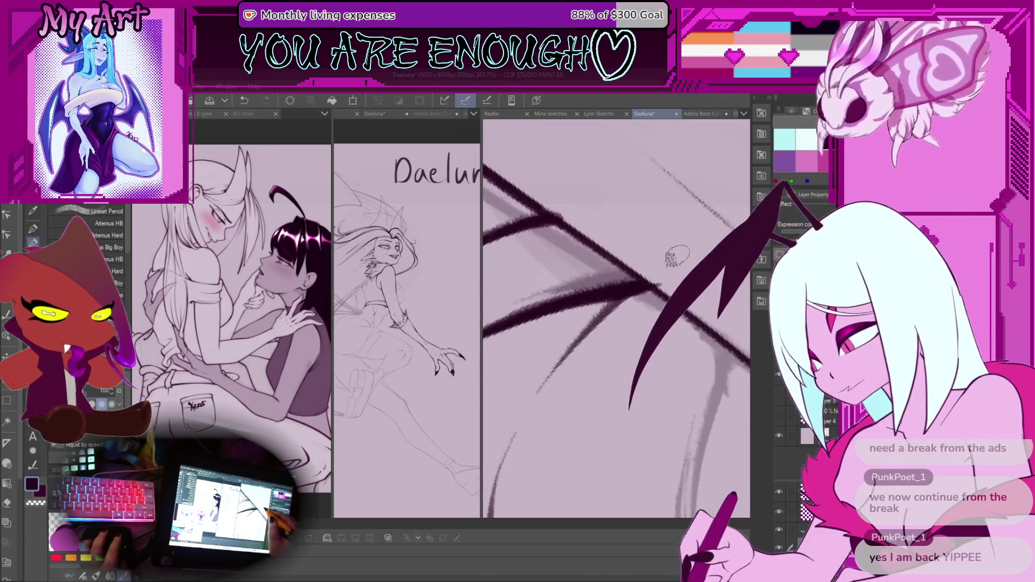
left_click_drag(677, 256, 658, 288)
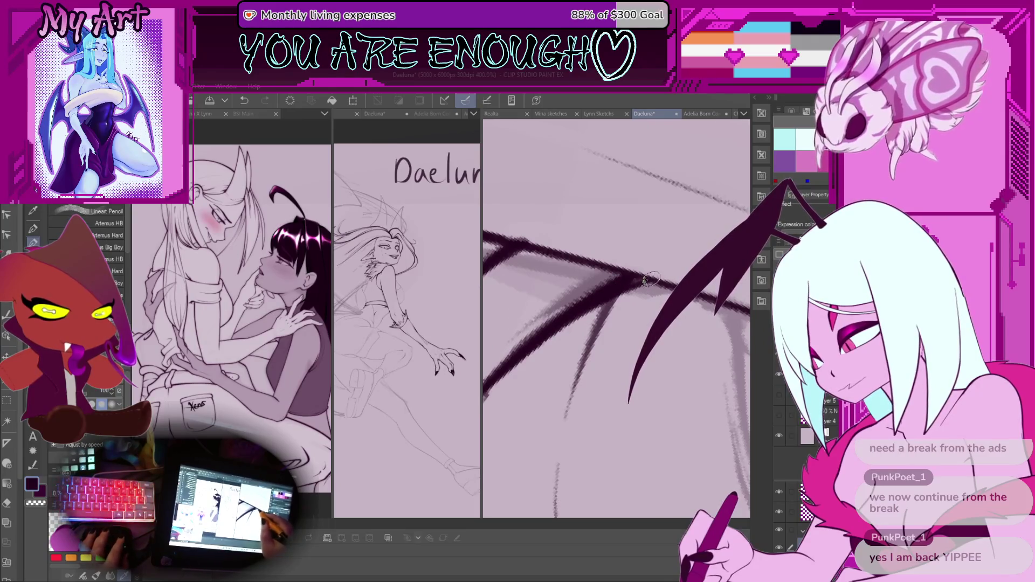
left_click_drag(604, 256, 615, 233)
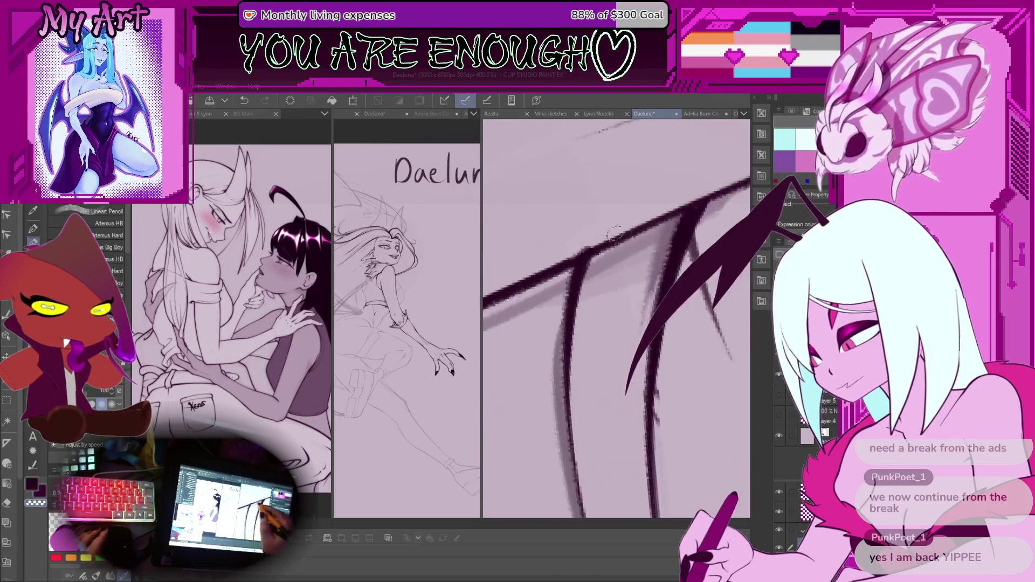
scroll(643, 224, "down", 6)
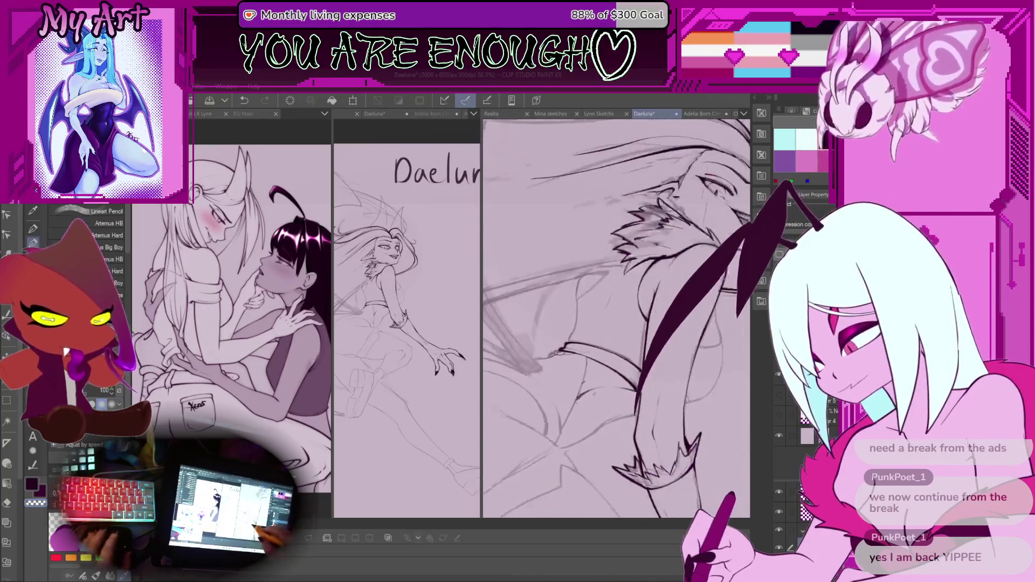
Rotate the canvas about 60° counterclockwise onto the wing and undo two dark brush strokes.
scroll(639, 302, "up", 5)
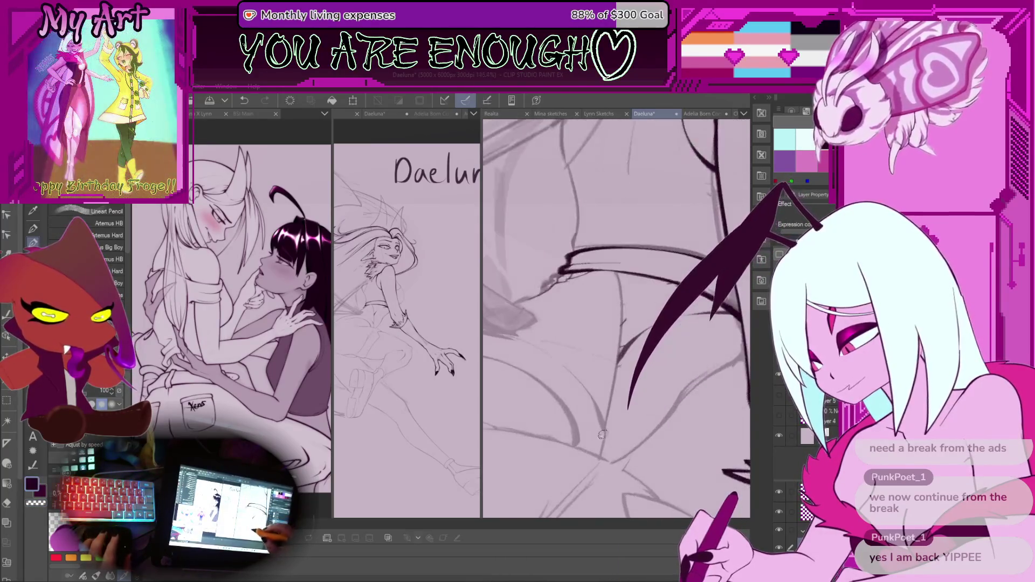
scroll(602, 428, "up", 4)
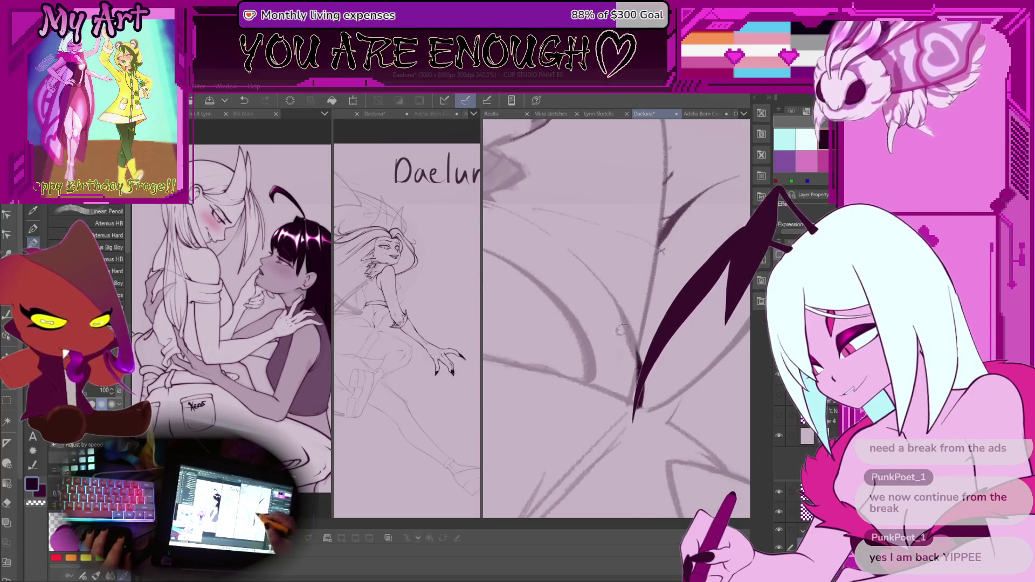
mouse_move(647, 399)
left_mouse_down()
mouse_move(681, 372)
mouse_move(693, 331)
left_mouse_up()
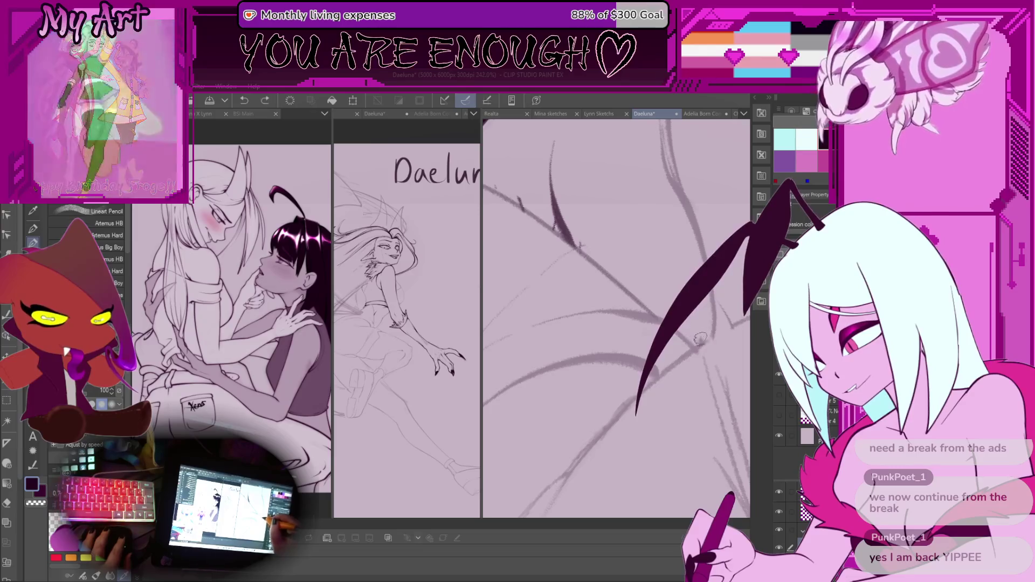
scroll(574, 331, "down", 5)
scroll(575, 331, "up", 2)
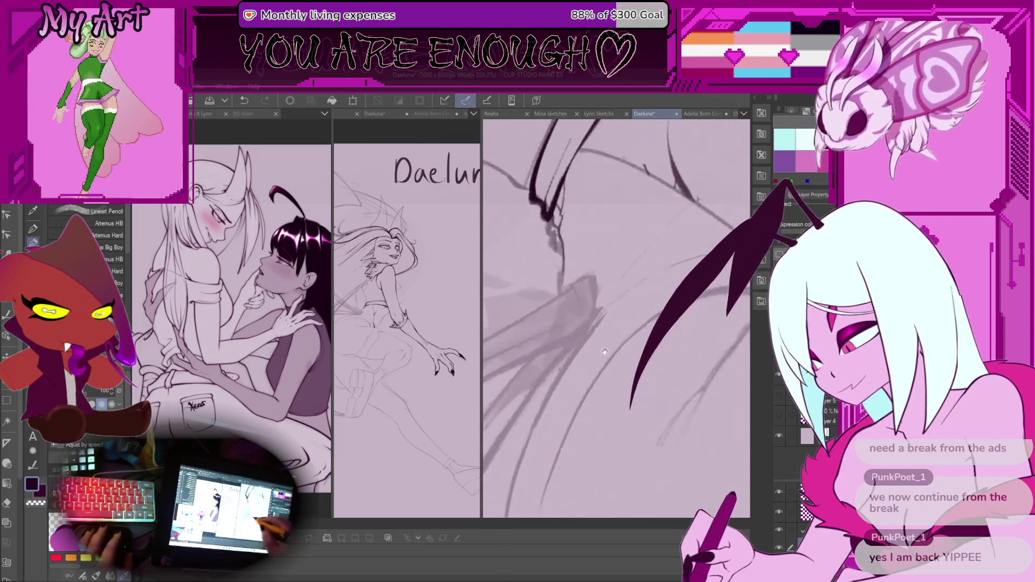
mouse_move(574, 331)
left_mouse_down()
mouse_move(640, 291)
mouse_move(555, 401)
mouse_move(535, 448)
left_mouse_up()
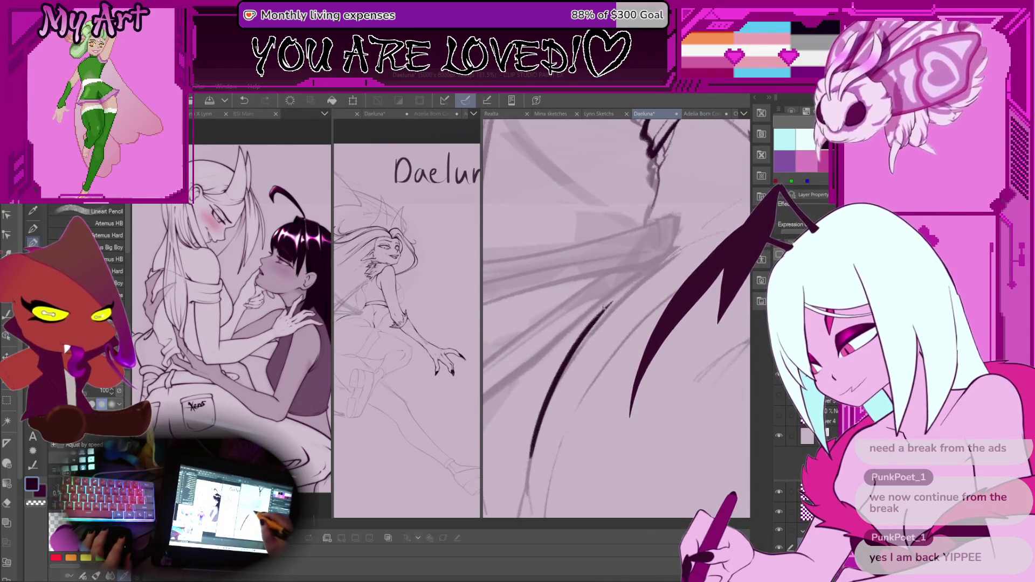
key("ctrl+z")
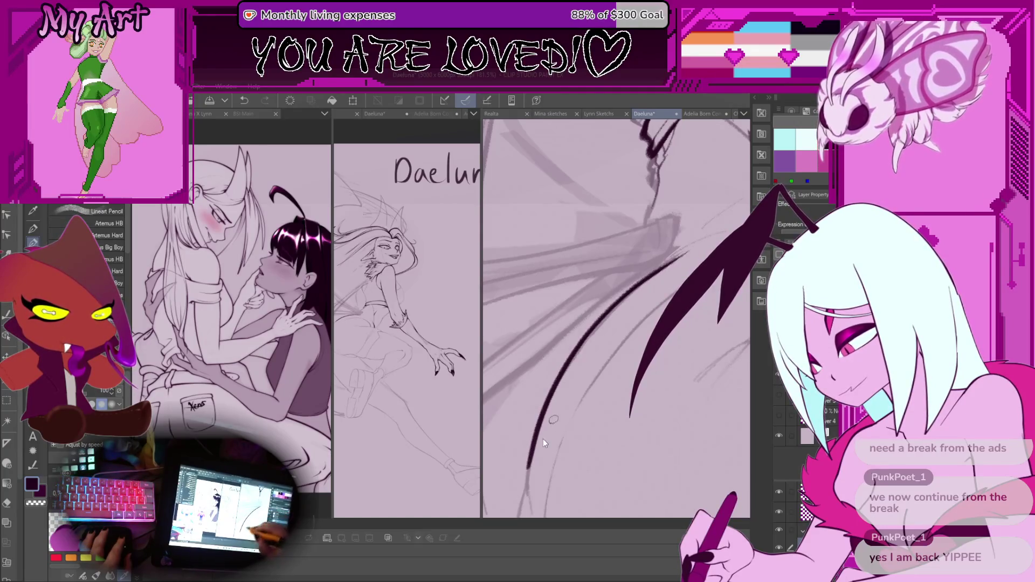
key("ctrl+z")
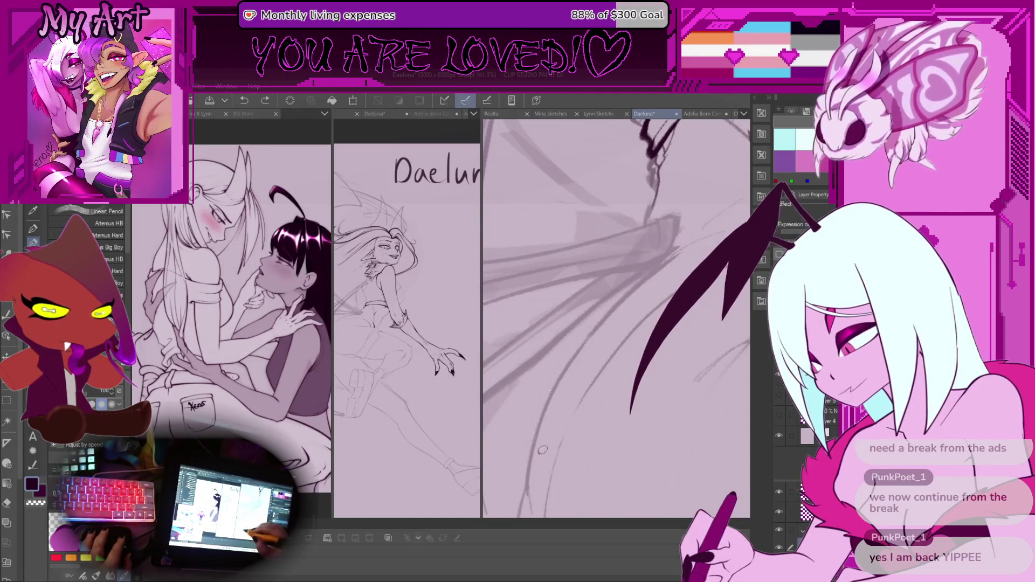
Reposition the view on the wing lines and undo two more stray strokes.
left_click_drag(698, 247, 600, 309)
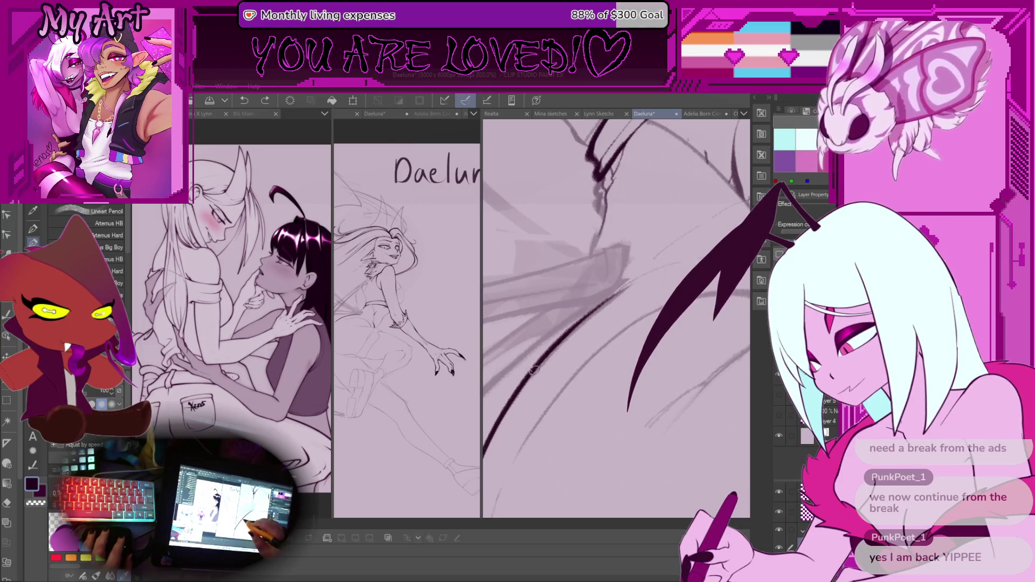
left_click_drag(677, 255, 583, 326)
key("ctrl+z")
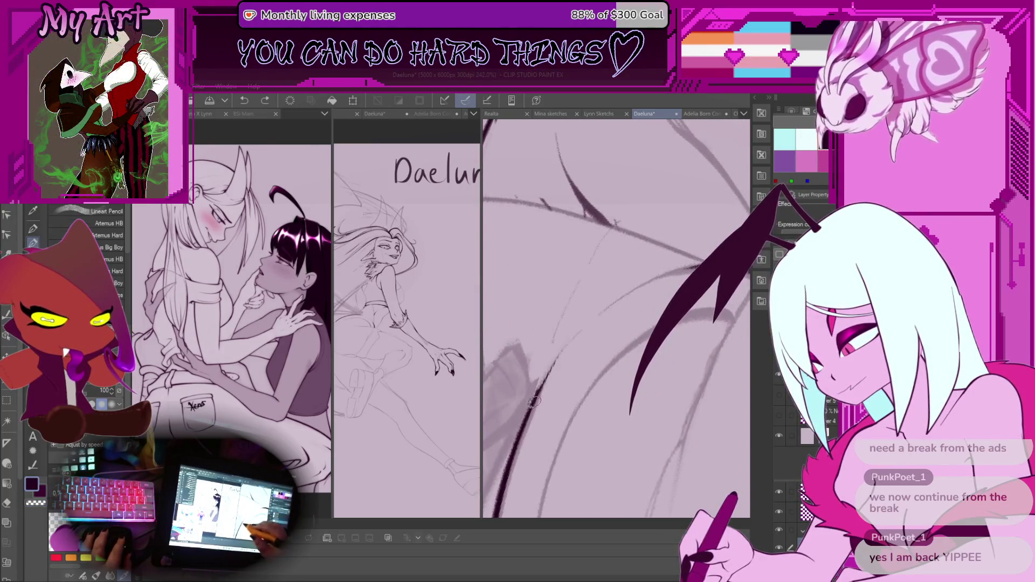
left_click_drag(560, 318, 524, 334)
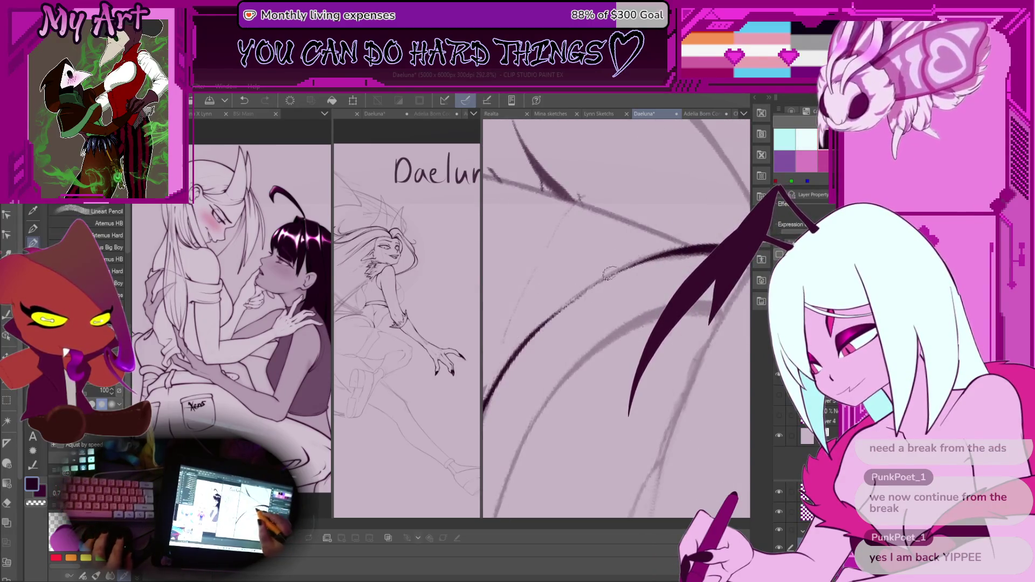
mouse_move(610, 274)
left_mouse_down()
mouse_move(617, 286)
mouse_move(628, 279)
left_mouse_up()
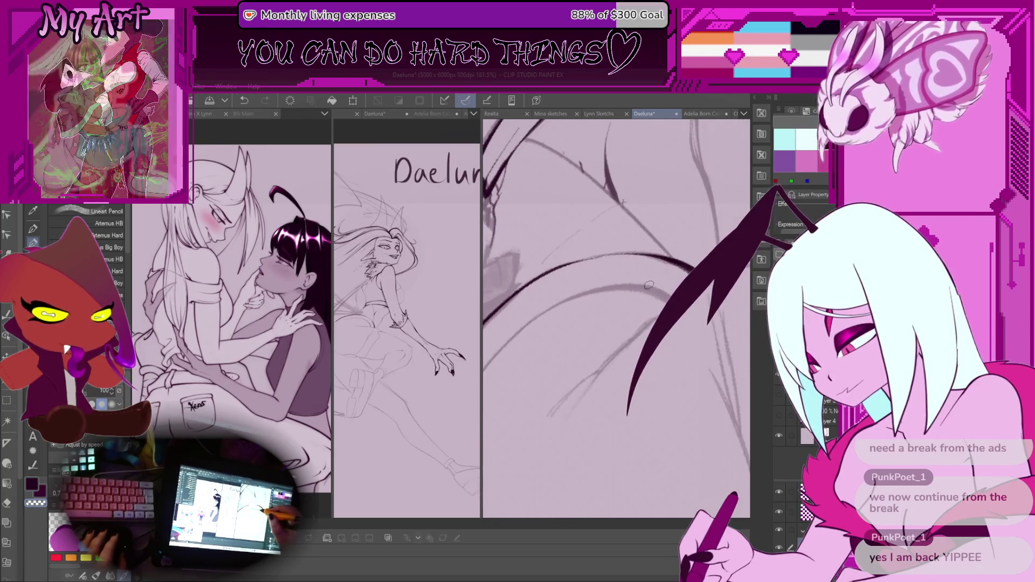
key("ctrl+z")
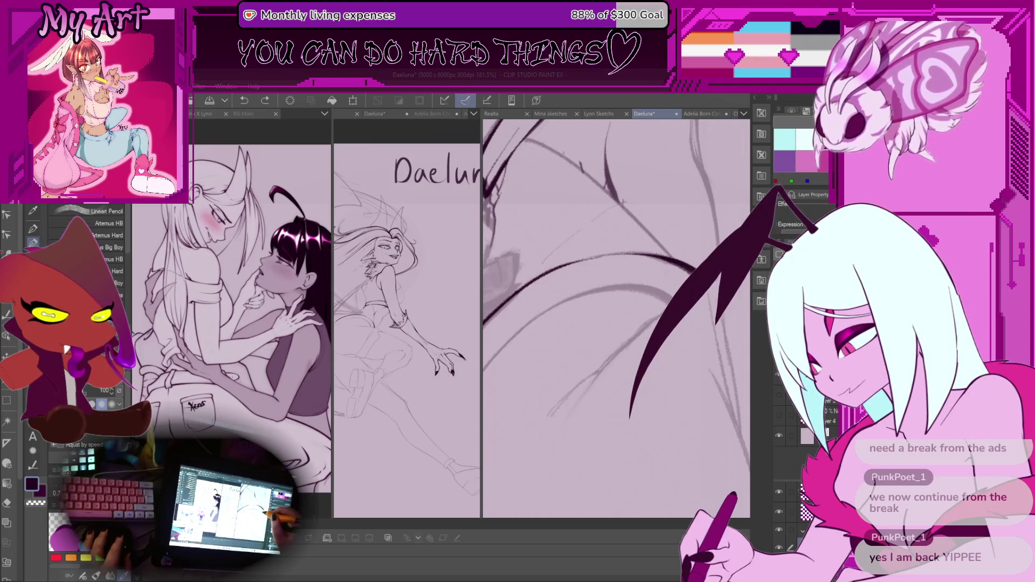
left_click_drag(539, 415, 537, 375)
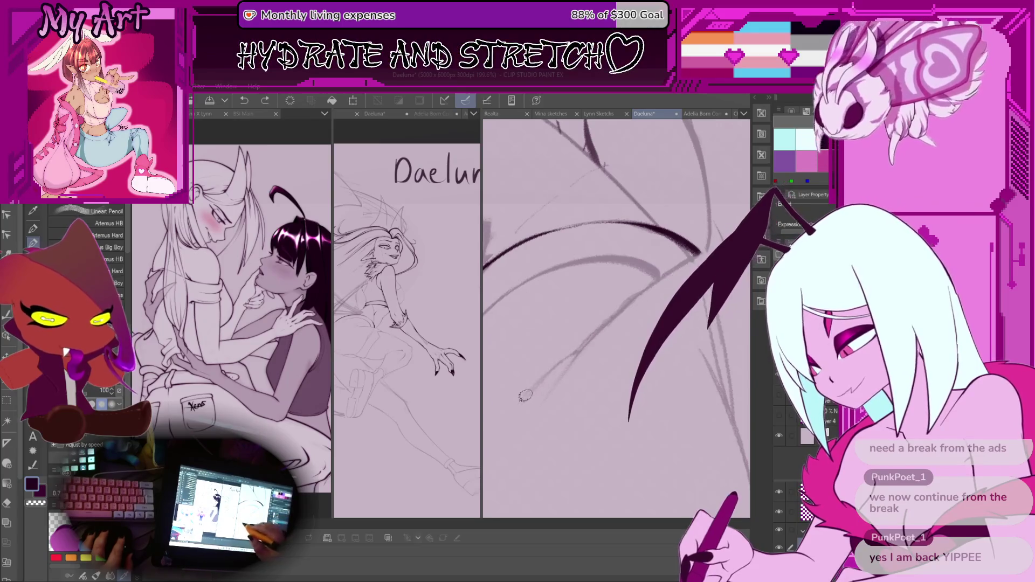
Ink dark strokes along the wing edge, undoing and redrawing the last one.
left_click_drag(593, 337, 572, 360)
left_click_drag(572, 360, 553, 374)
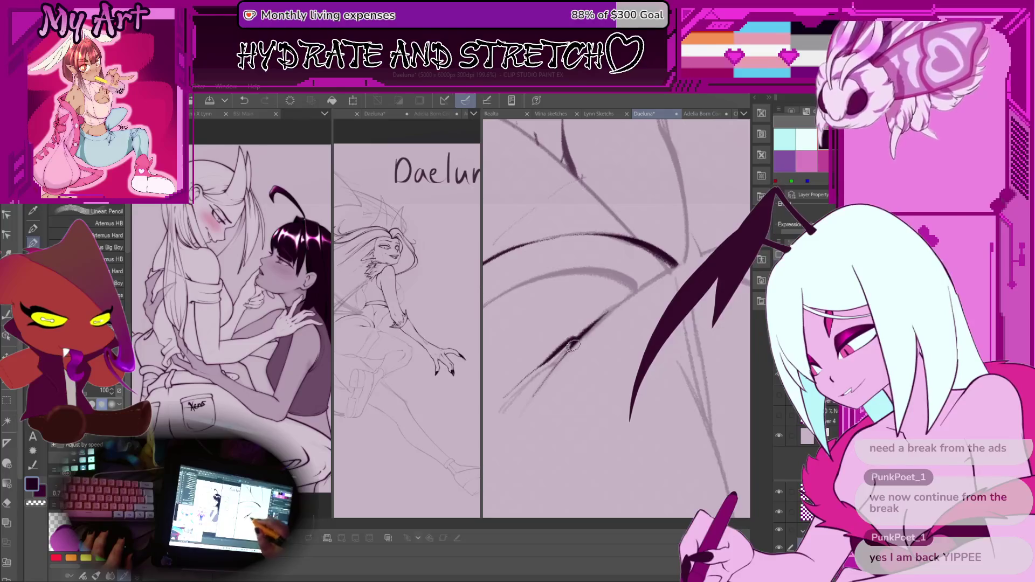
left_click_drag(542, 396, 593, 326)
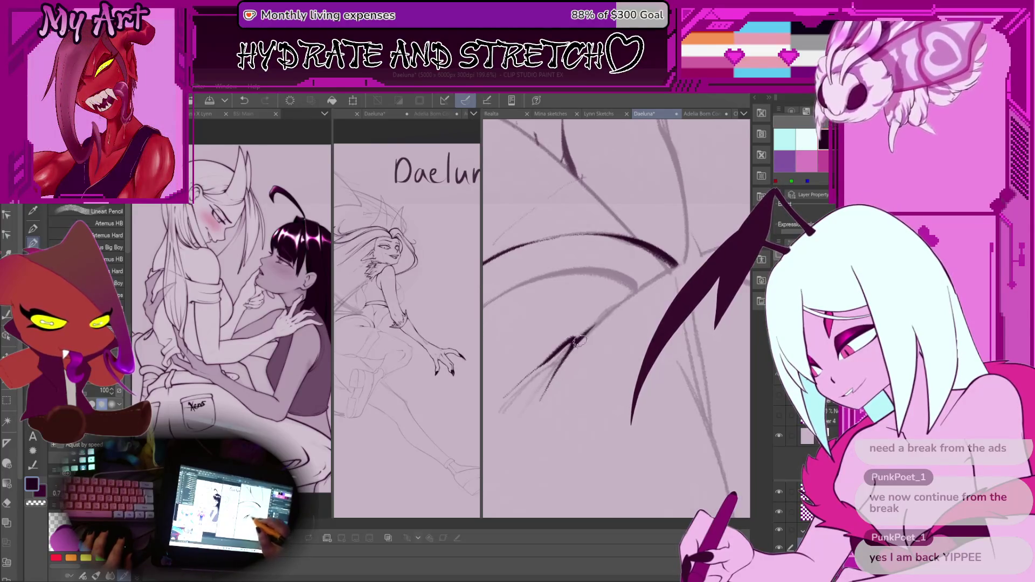
key("ctrl+z")
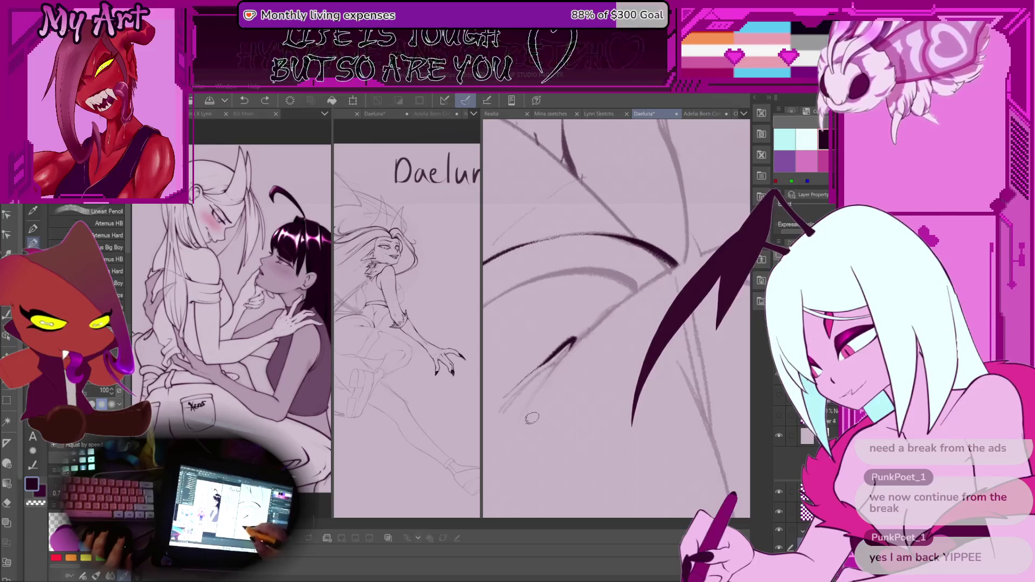
mouse_move(555, 372)
left_mouse_down()
mouse_move(582, 330)
mouse_move(516, 412)
mouse_move(590, 315)
left_mouse_up()
key("ctrl+z")
key("ctrl+z")
key("ctrl+z")
key("ctrl+z")
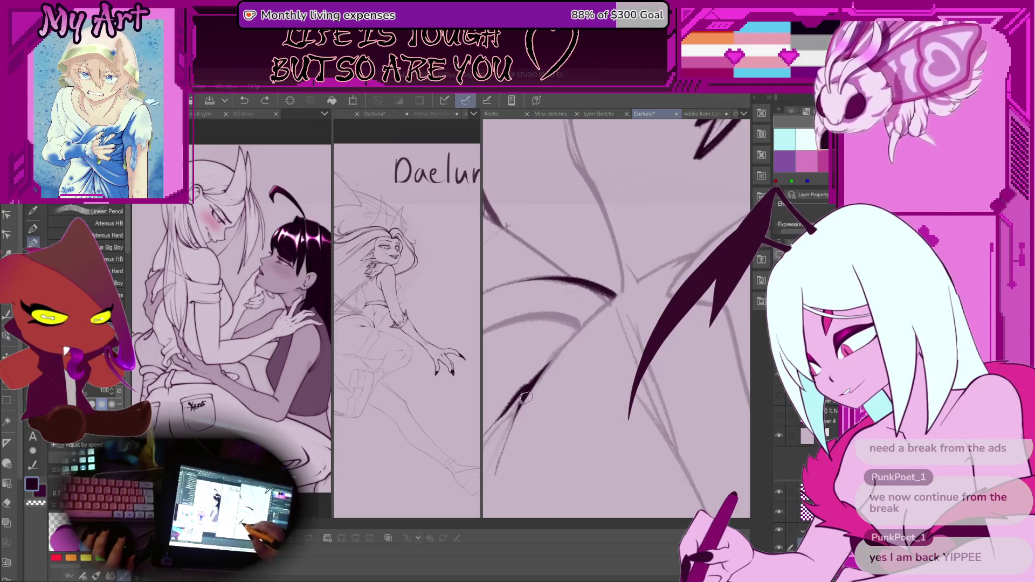
Finish the wing stroke and try a dark spike on the wing edge, then undo it.
left_click_drag(697, 253, 696, 254)
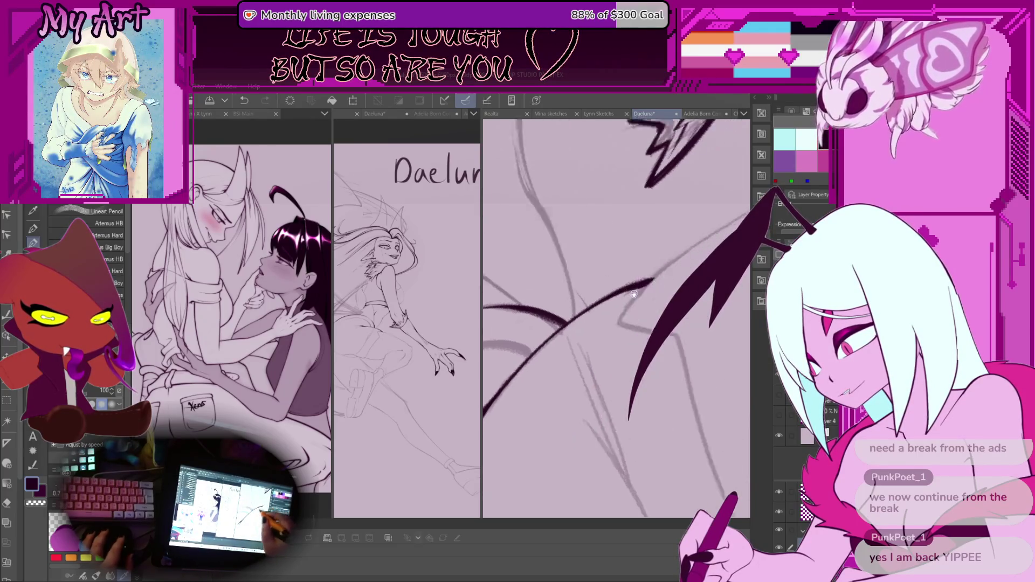
scroll(620, 302, "down", 5)
scroll(585, 350, "up", 5)
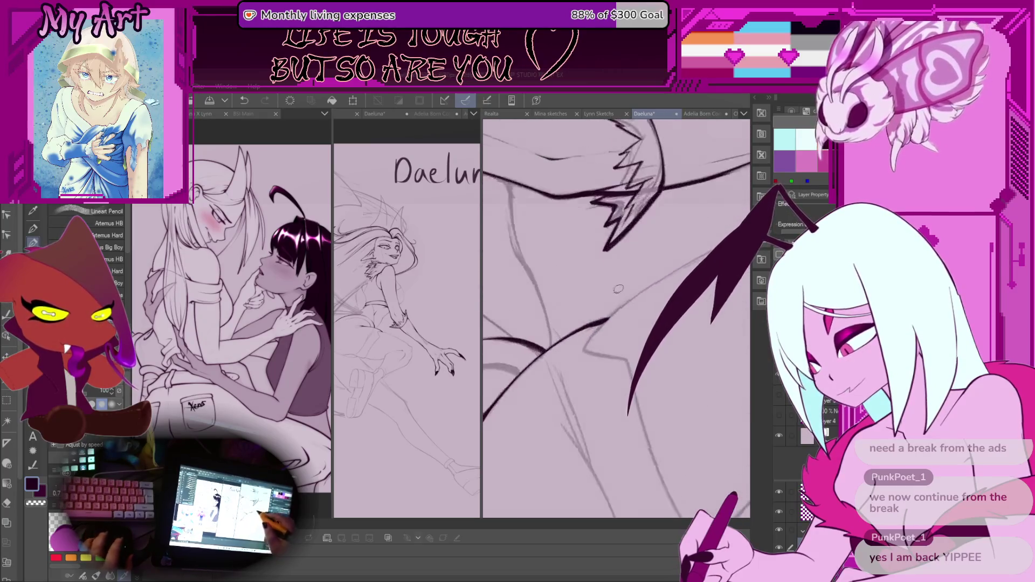
left_click_drag(615, 307, 580, 353)
key("ctrl+z")
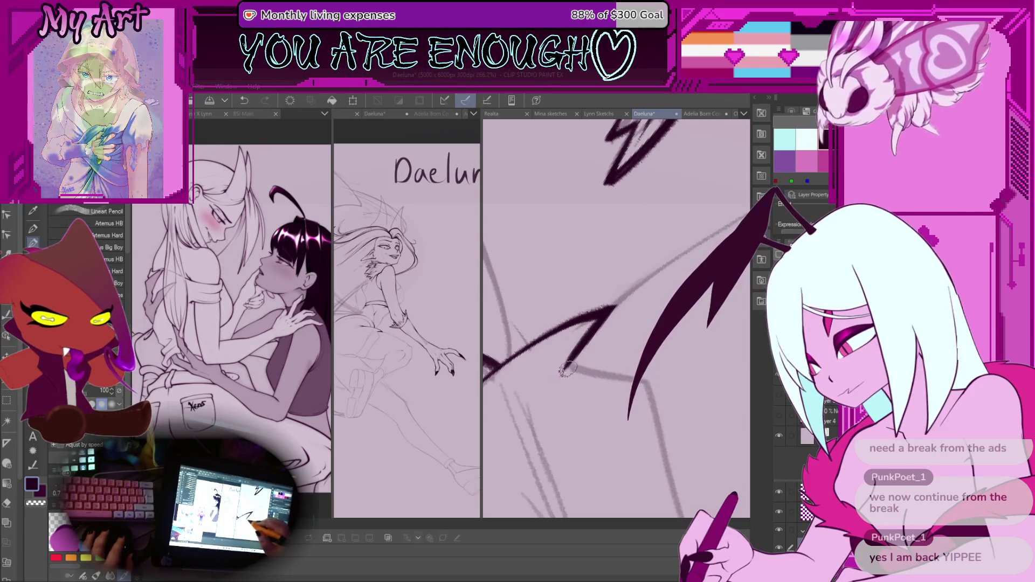
Angle the canvas on the spike and ink the line down from the spike junction.
left_click_drag(604, 368, 613, 328)
scroll(614, 328, "up", 2)
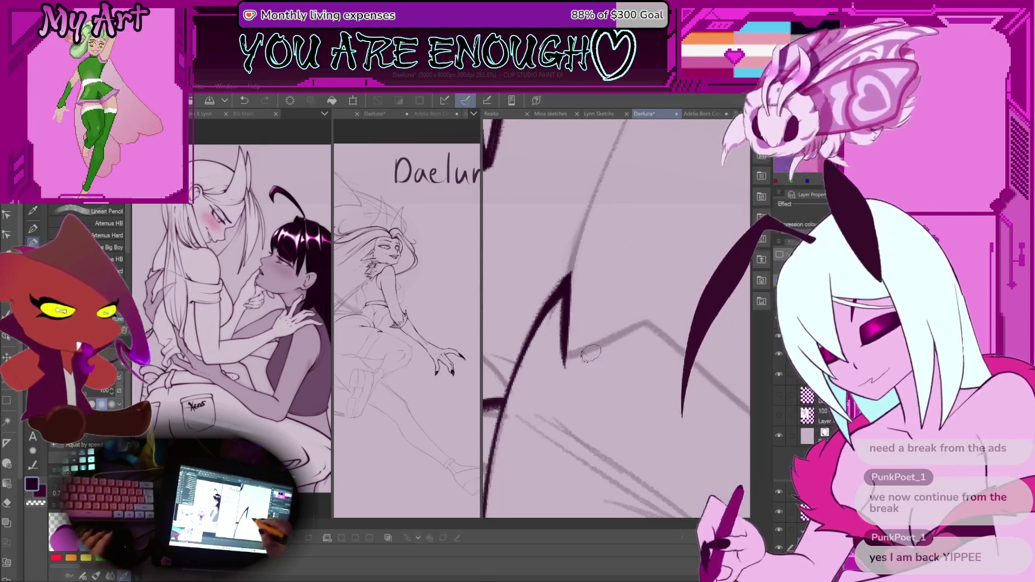
left_click_drag(564, 356, 596, 259)
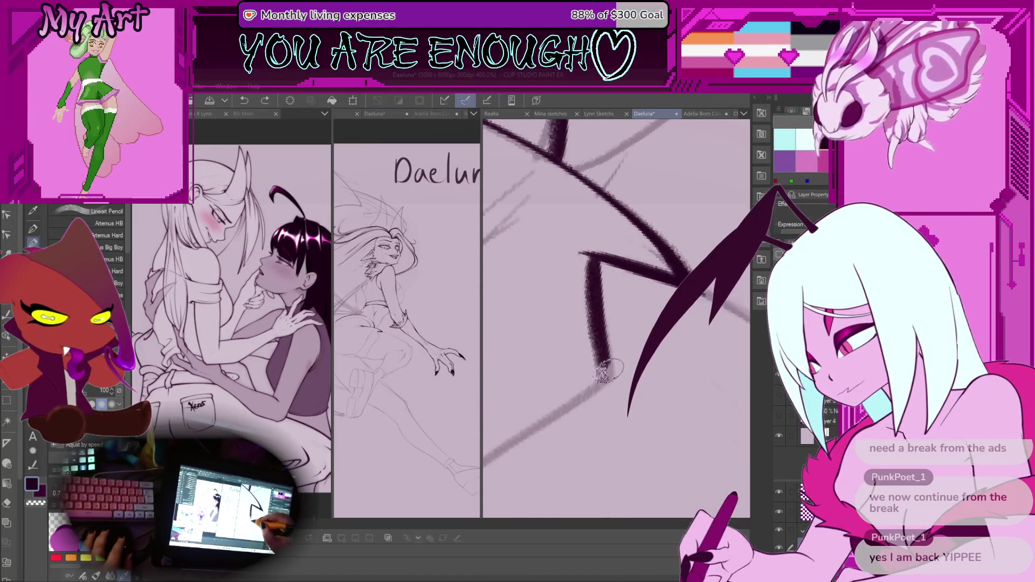
left_click_drag(594, 259, 604, 363)
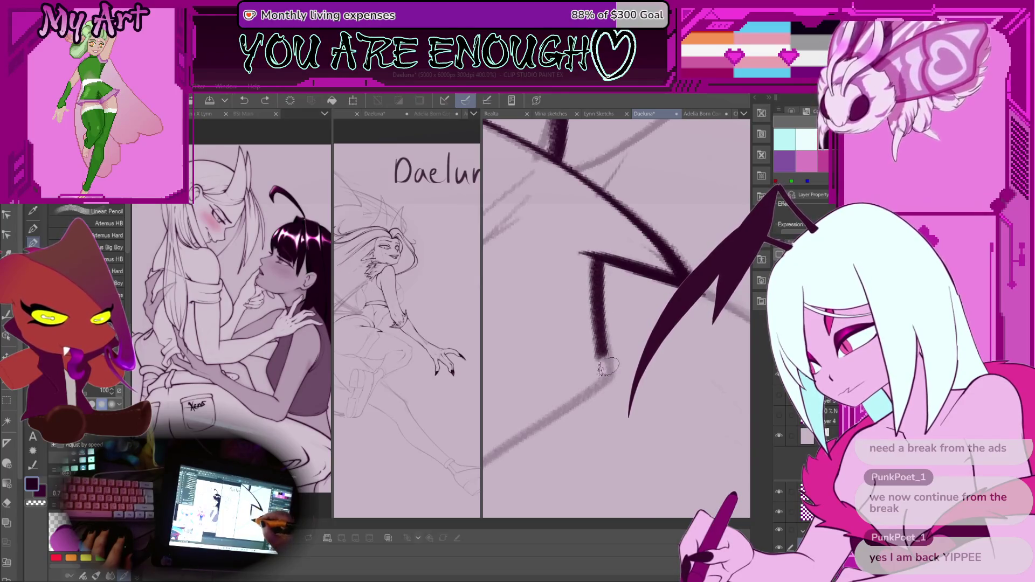
key("ctrl+z")
left_click_drag(594, 260, 610, 356)
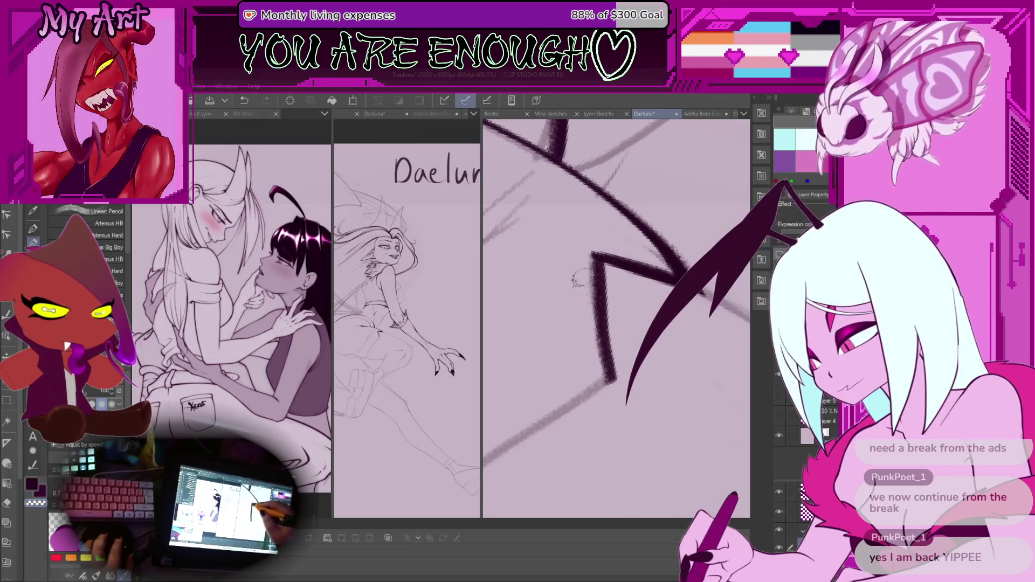
Discard a long up-right stroke and ink a dark contour line near the lower sketch.
scroll(580, 278, "down", 2)
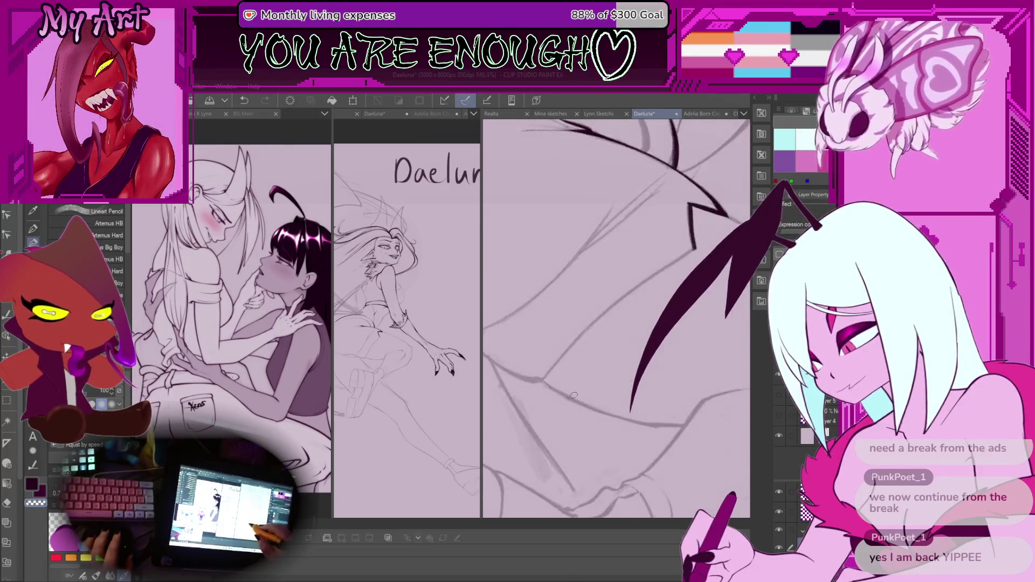
scroll(573, 395, "down", 1)
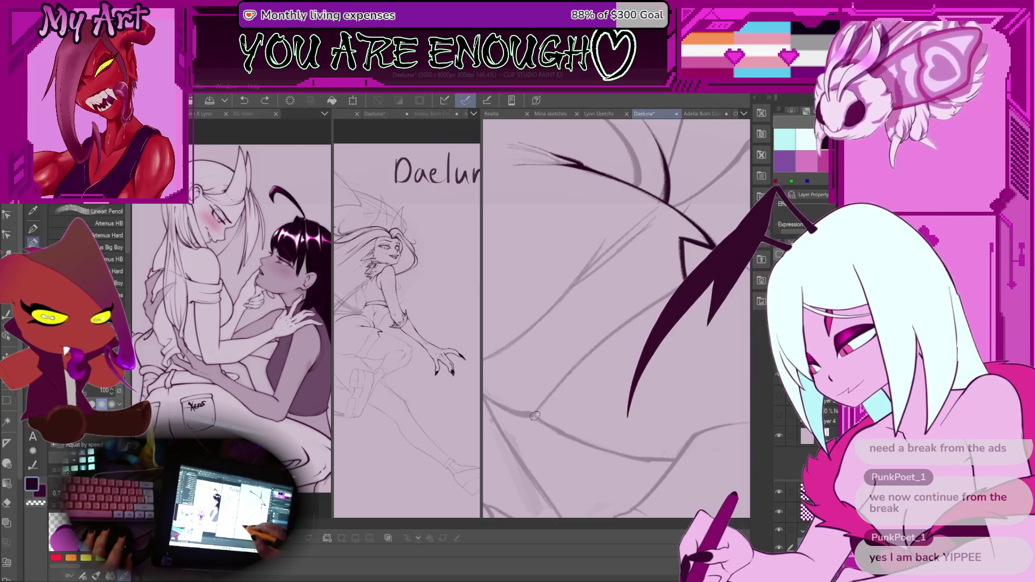
left_click_drag(532, 416, 625, 316)
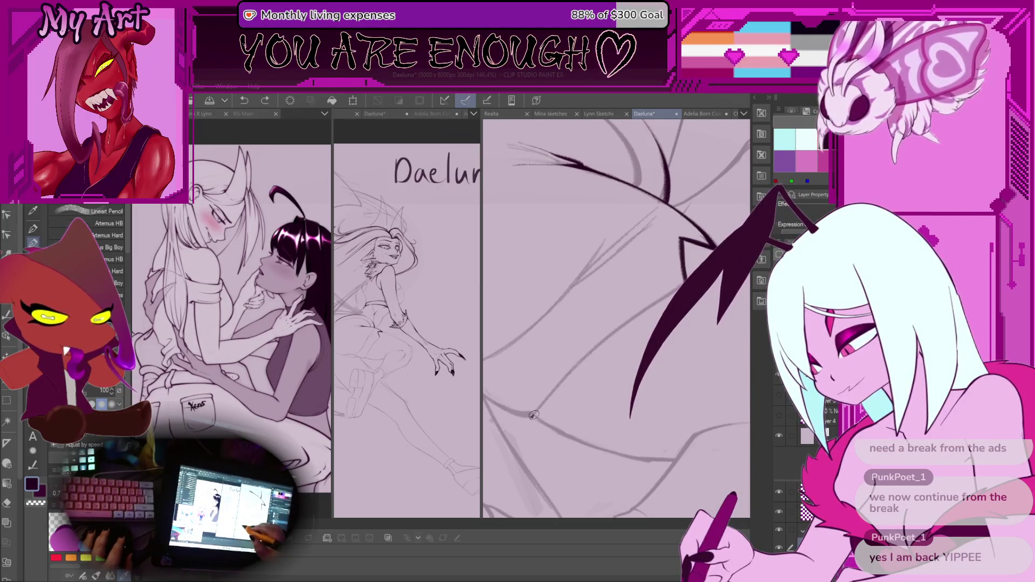
key("ctrl+z")
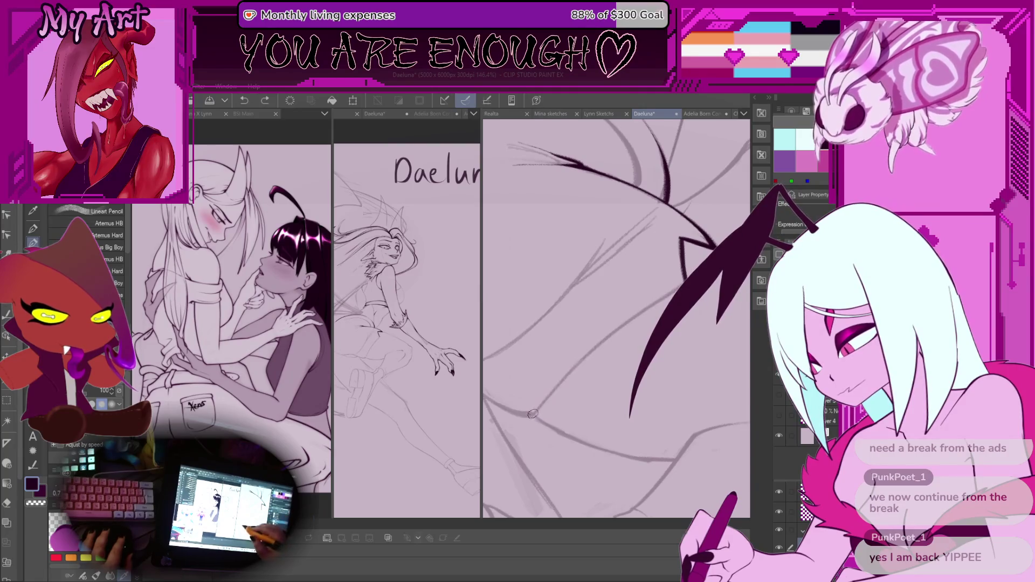
scroll(529, 415, "up", 1)
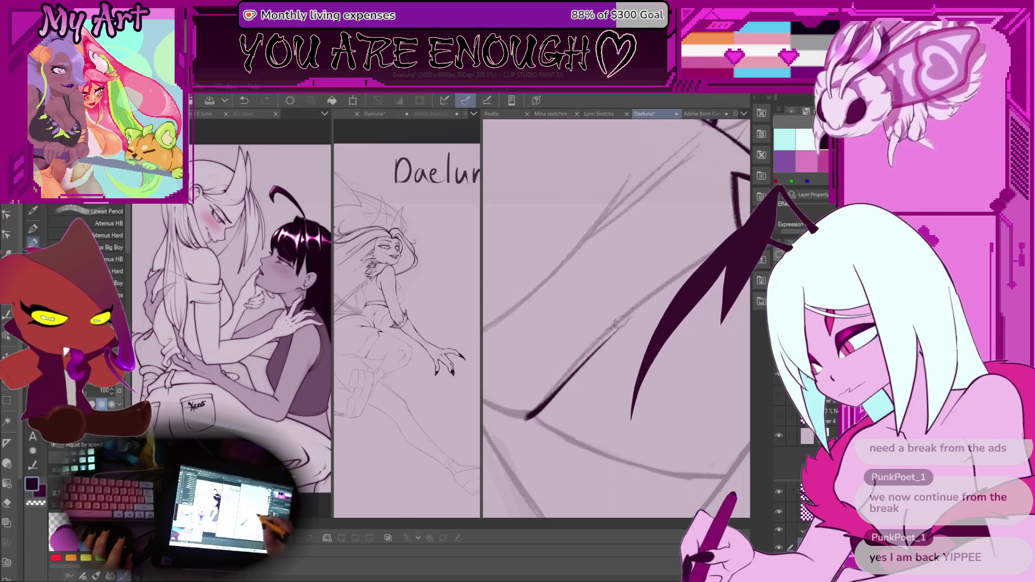
mouse_move(530, 413)
left_mouse_down()
mouse_move(548, 425)
mouse_move(533, 417)
left_mouse_up()
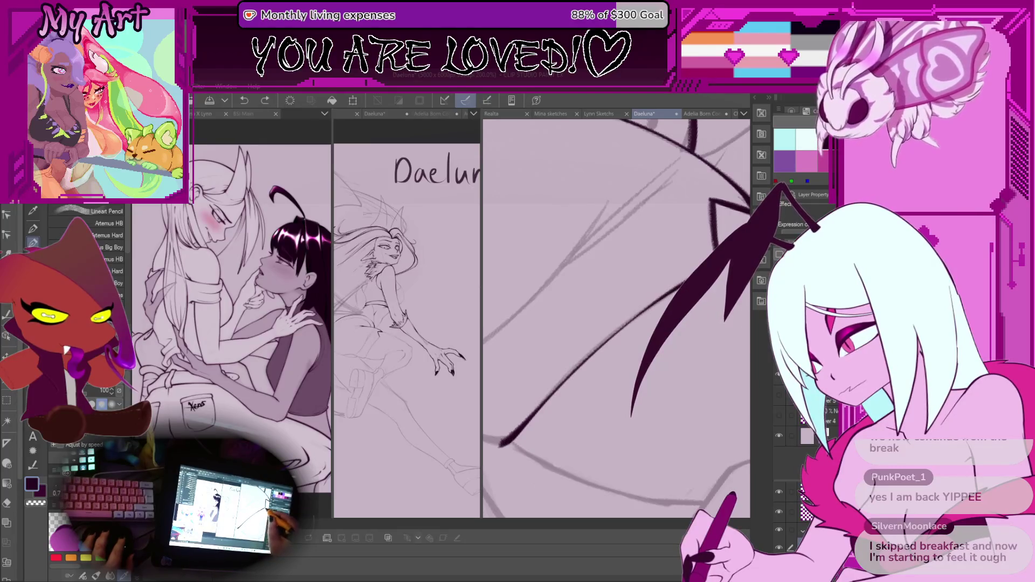
scroll(622, 341, "down", 3)
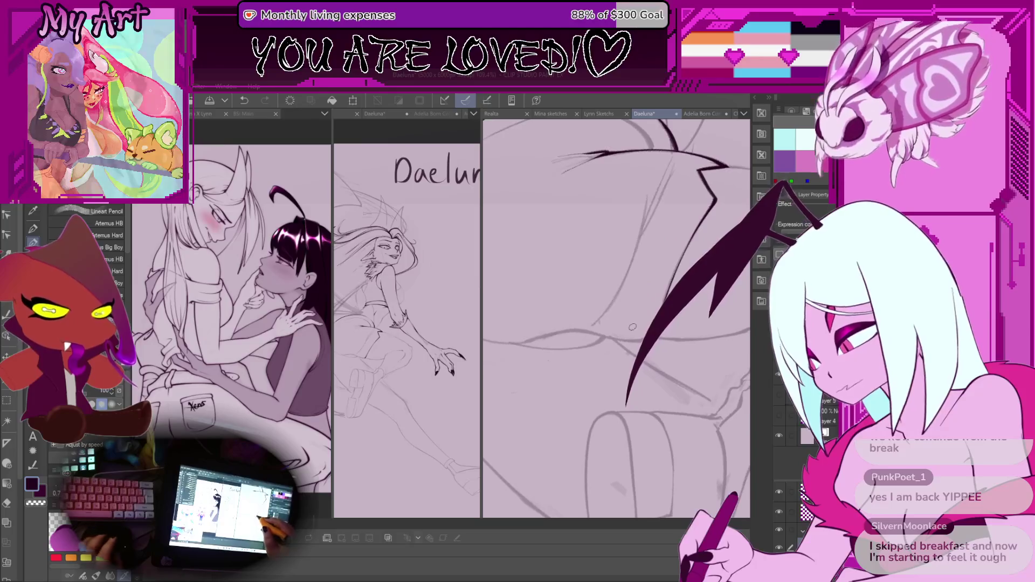
scroll(646, 300, "up", 3)
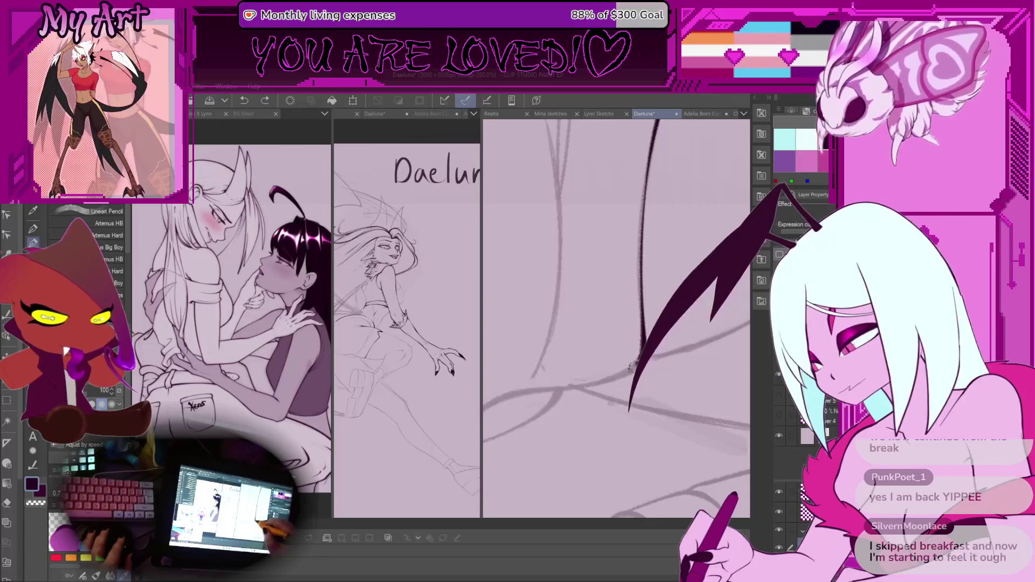
left_click_drag(631, 367, 585, 387)
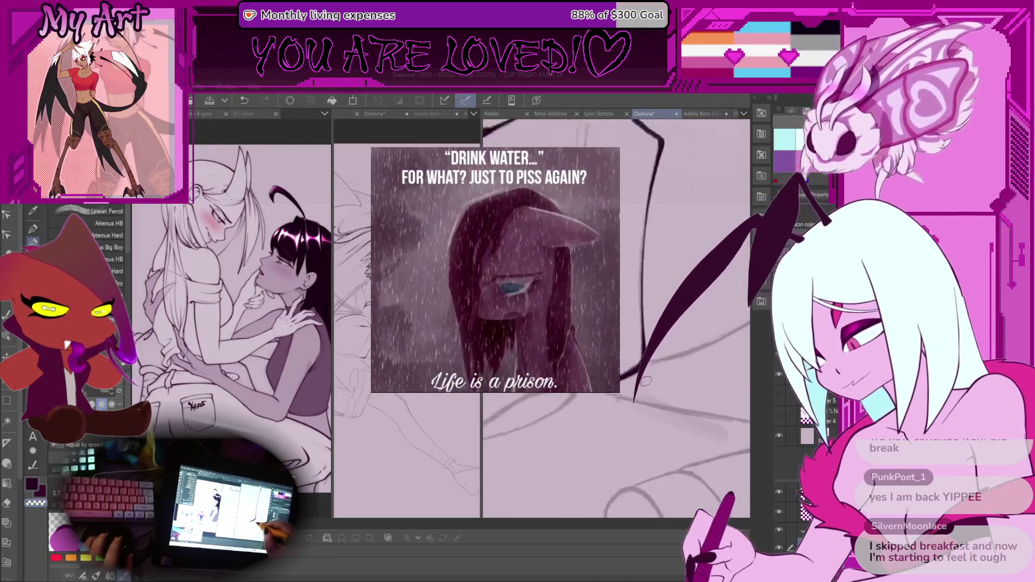
Bring the arm and clawed hand into view and widen the left canvas pane.
scroll(645, 381, "down", 2)
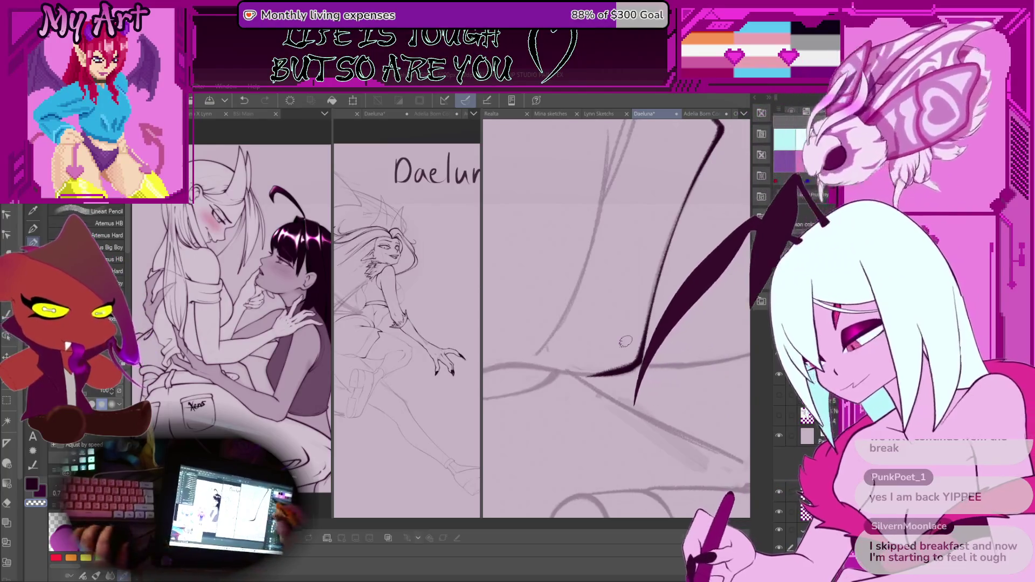
scroll(625, 341, "down", 4)
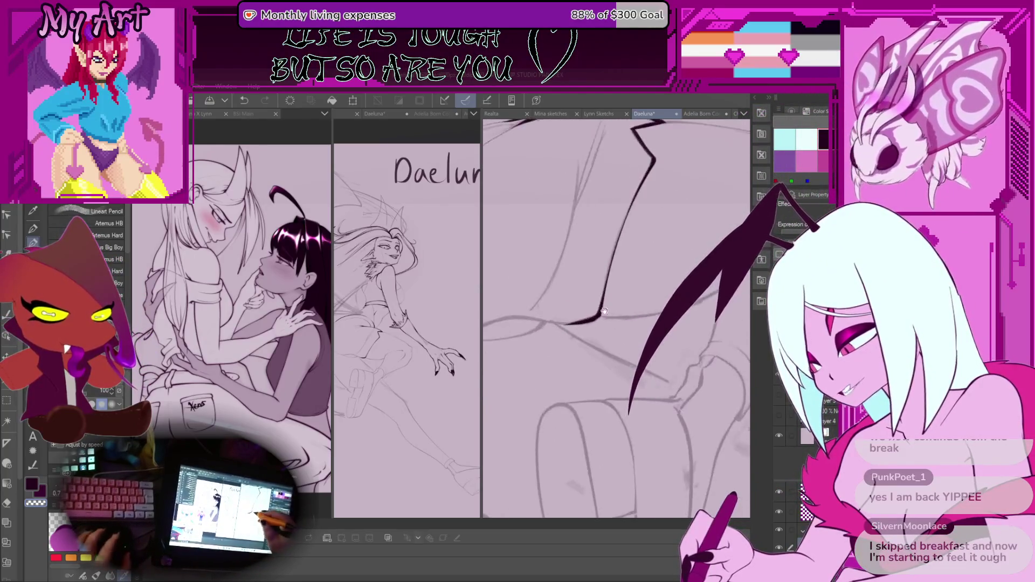
mouse_move(605, 311)
left_mouse_down()
mouse_move(604, 346)
mouse_move(711, 348)
left_mouse_up()
scroll(605, 347, "up", 5)
left_click_drag(662, 318, 649, 340)
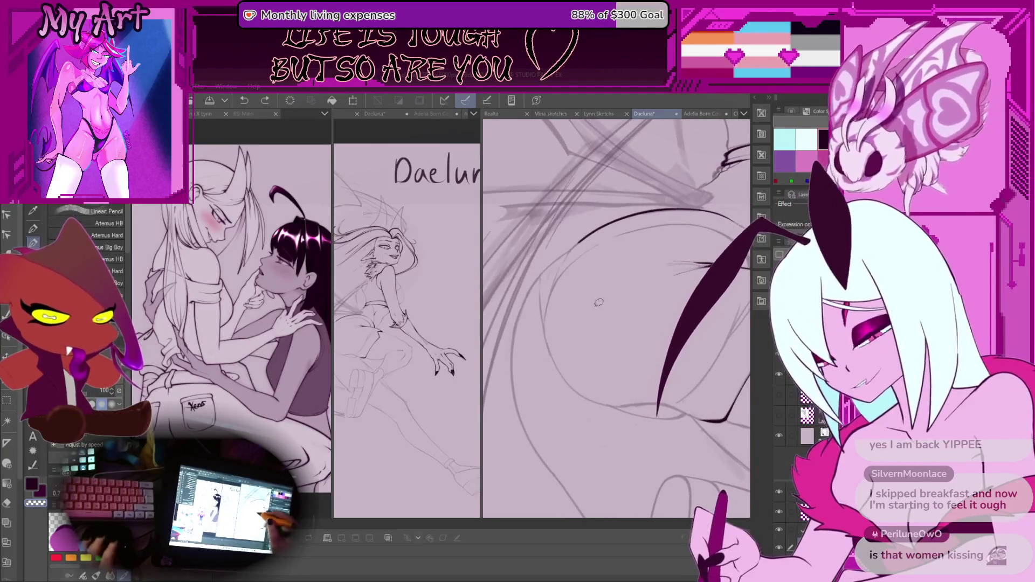
left_click_drag(331, 129, 388, 128)
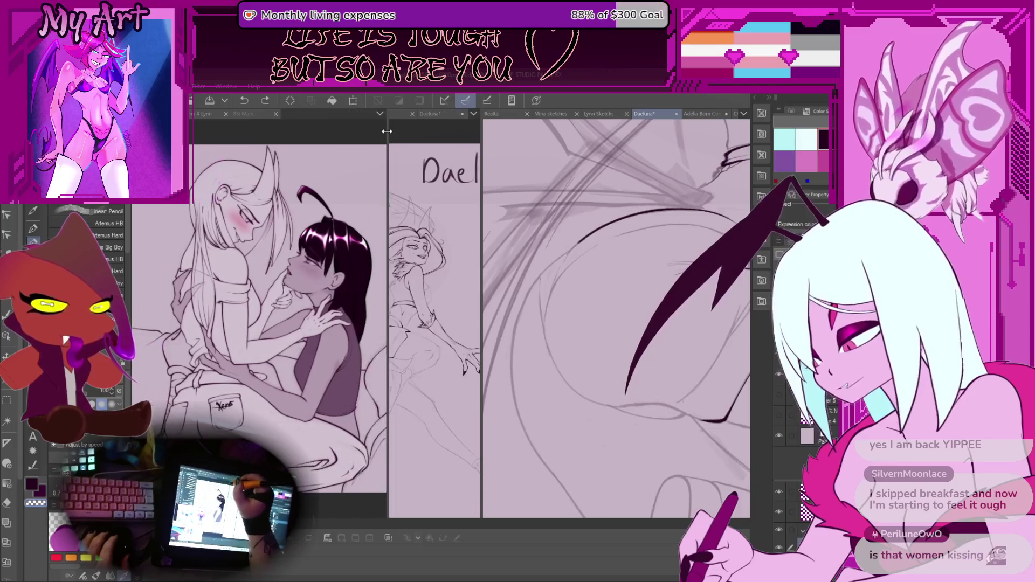
left_click(596, 114)
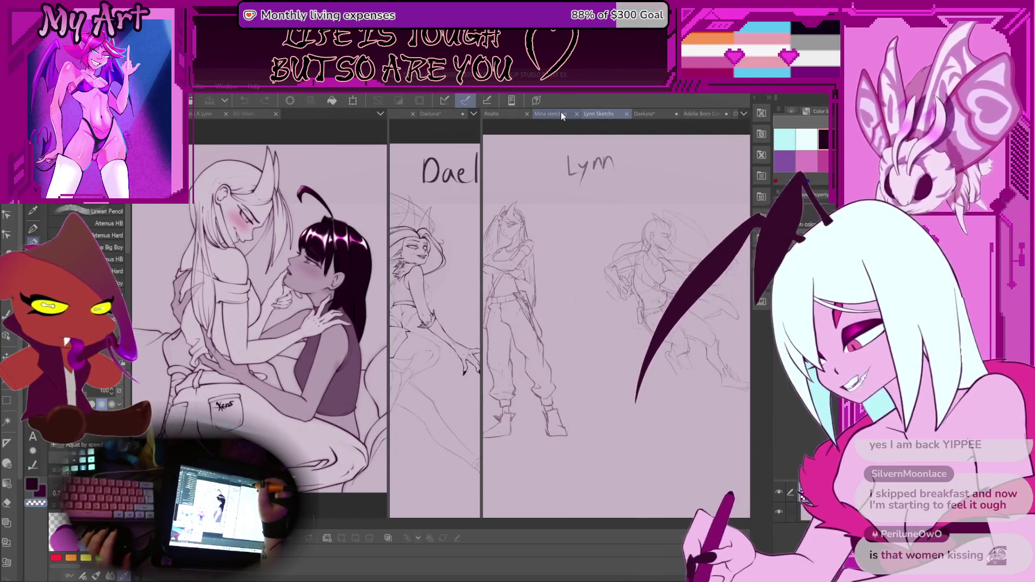
left_click(561, 114)
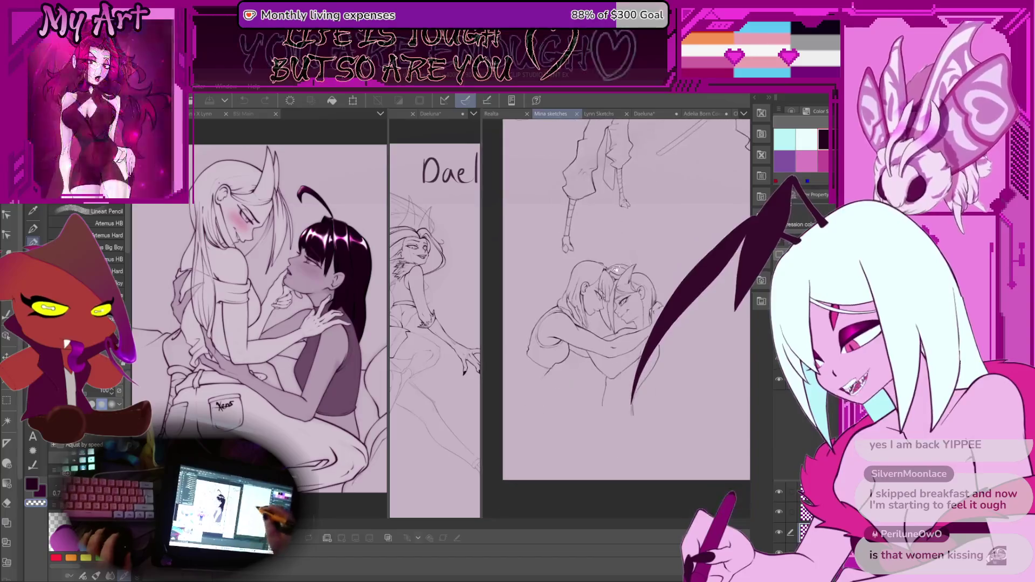
scroll(615, 269, "up", 6)
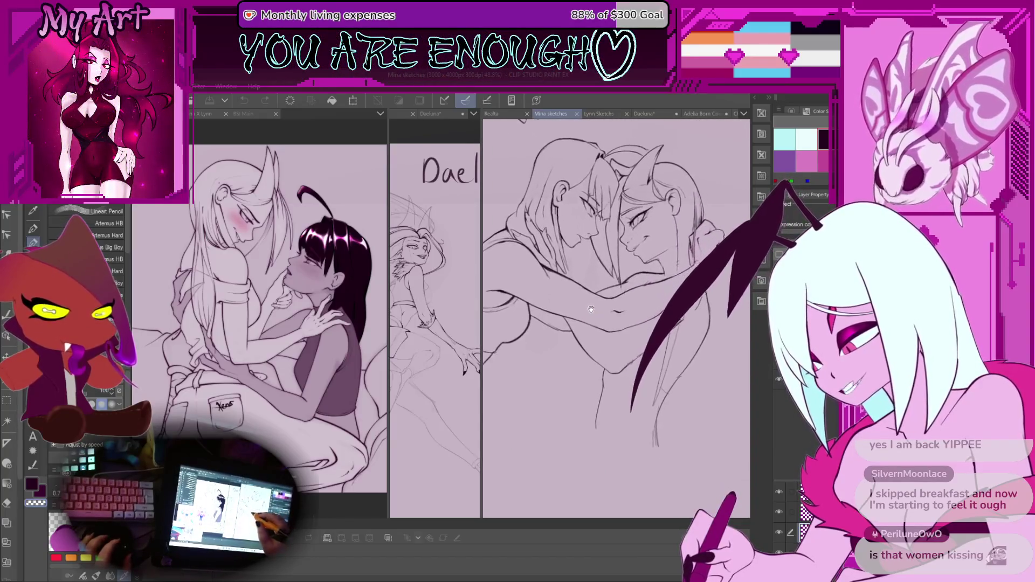
left_click_drag(590, 309, 615, 375)
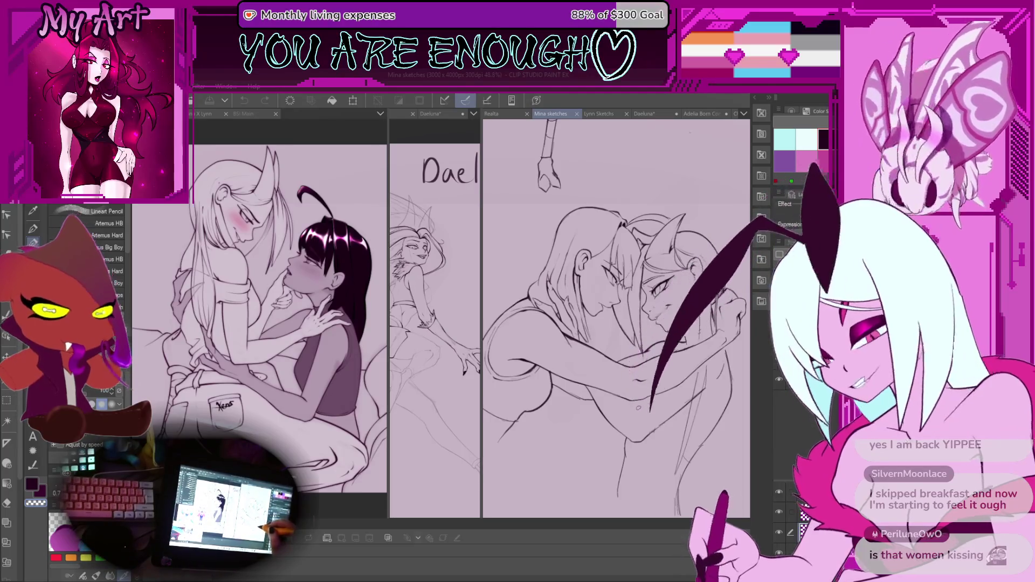
scroll(658, 355, "down", 3)
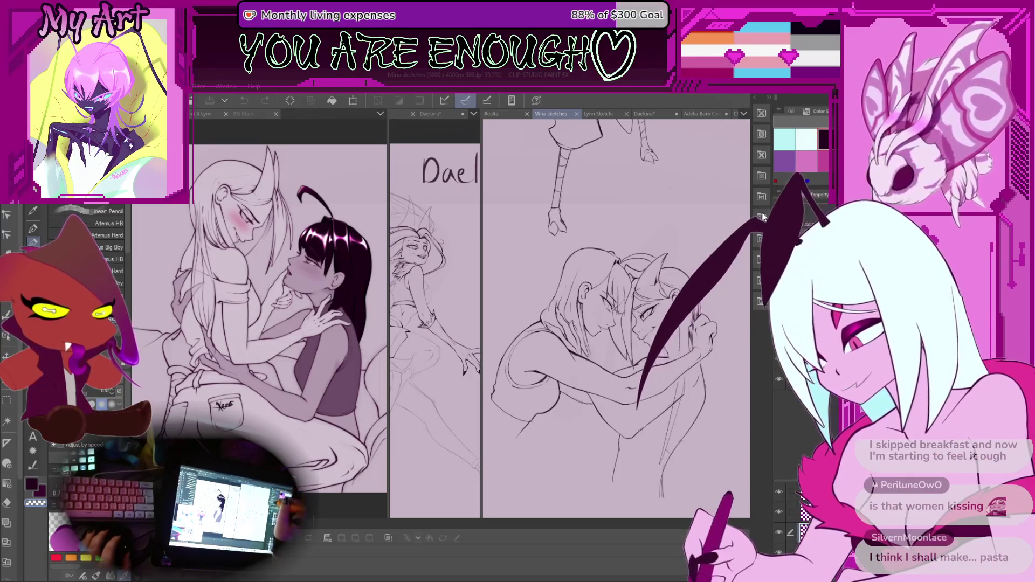
left_click(644, 113)
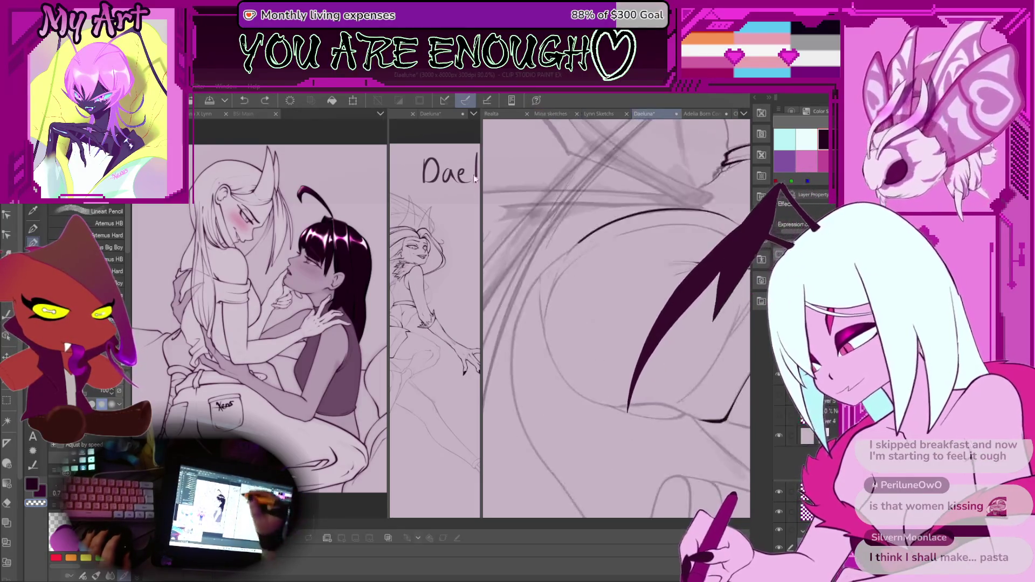
Enlarge the left Daeluna pane and frame the whole figure beside the close-up.
mouse_move(481, 188)
left_mouse_down()
mouse_move(588, 188)
mouse_move(573, 187)
left_mouse_up()
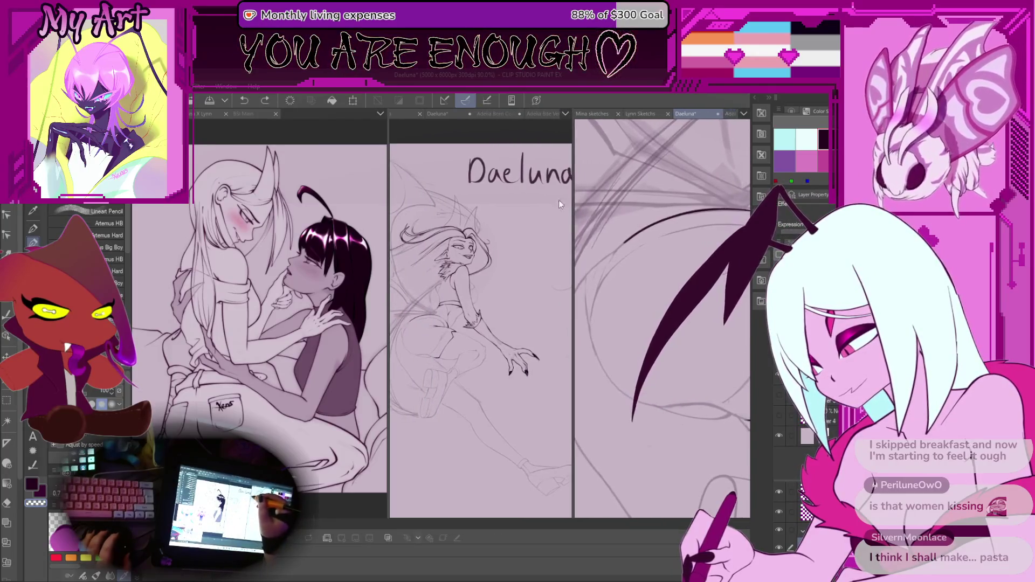
left_click(437, 114)
scroll(480, 297, "up", 3)
left_click(630, 311)
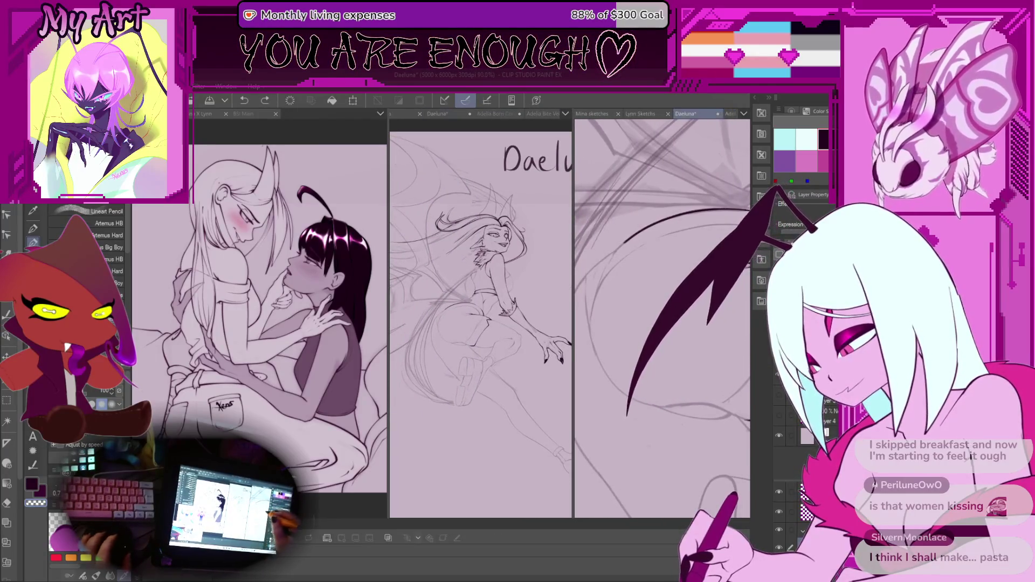
scroll(629, 312, "down", 5)
left_click_drag(629, 312, 731, 334)
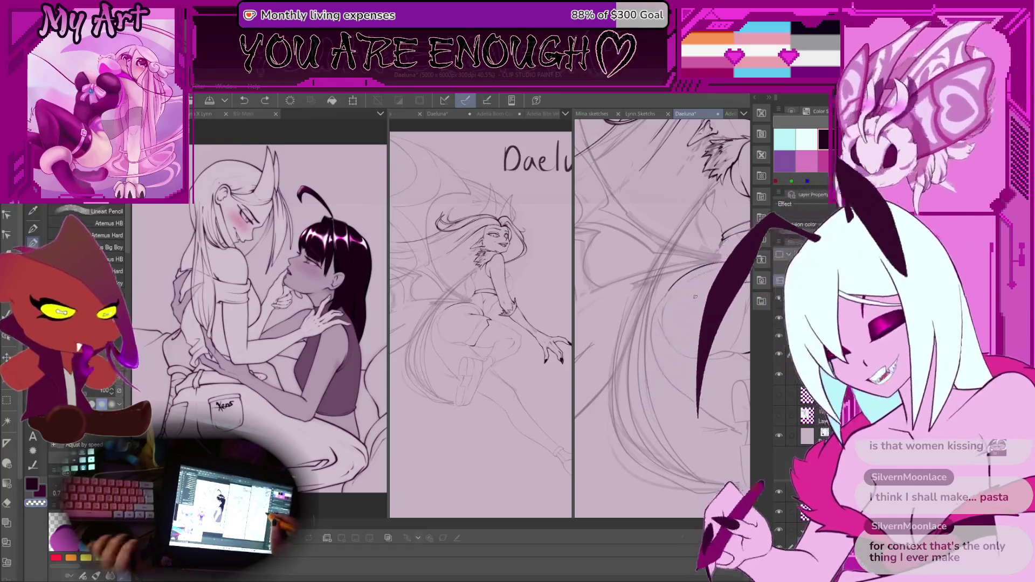
scroll(626, 315, "up", 3)
scroll(626, 315, "down", 4)
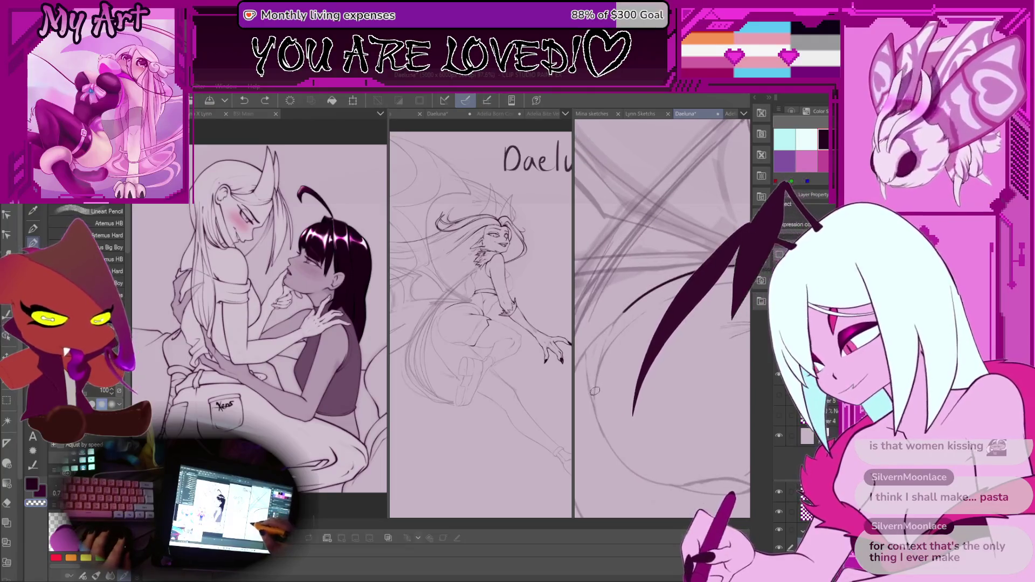
Undo the last stroke, then ink a short dark stroke and a long curved contour.
key("ctrl+z")
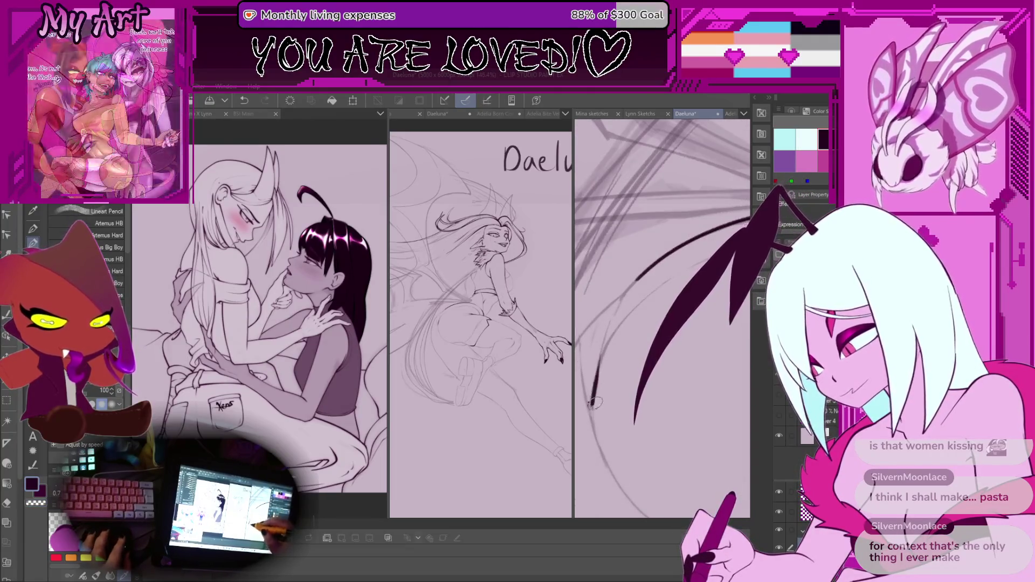
scroll(669, 390, "up", 2)
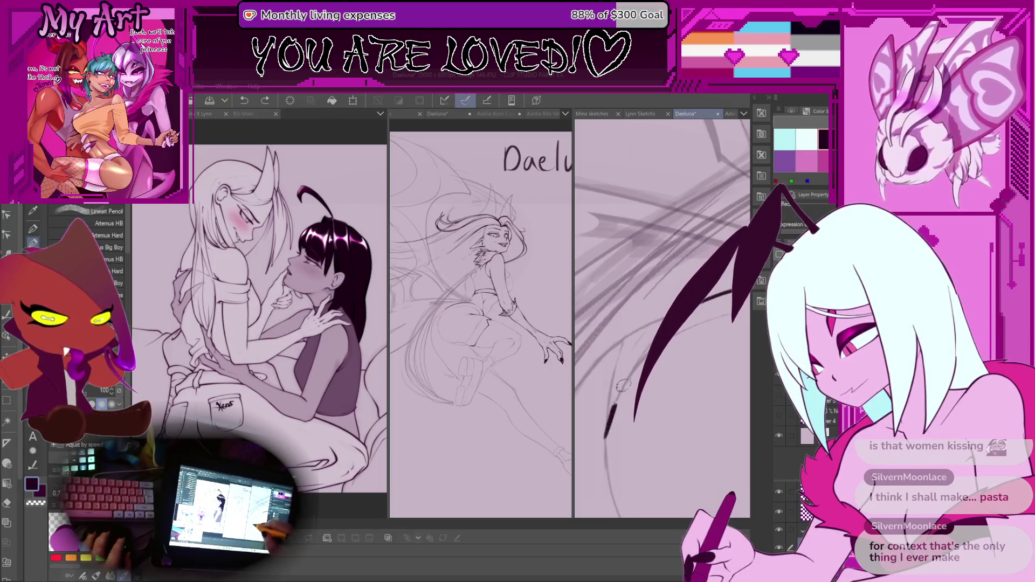
mouse_move(607, 424)
left_mouse_down()
mouse_move(626, 474)
mouse_move(656, 492)
left_mouse_up()
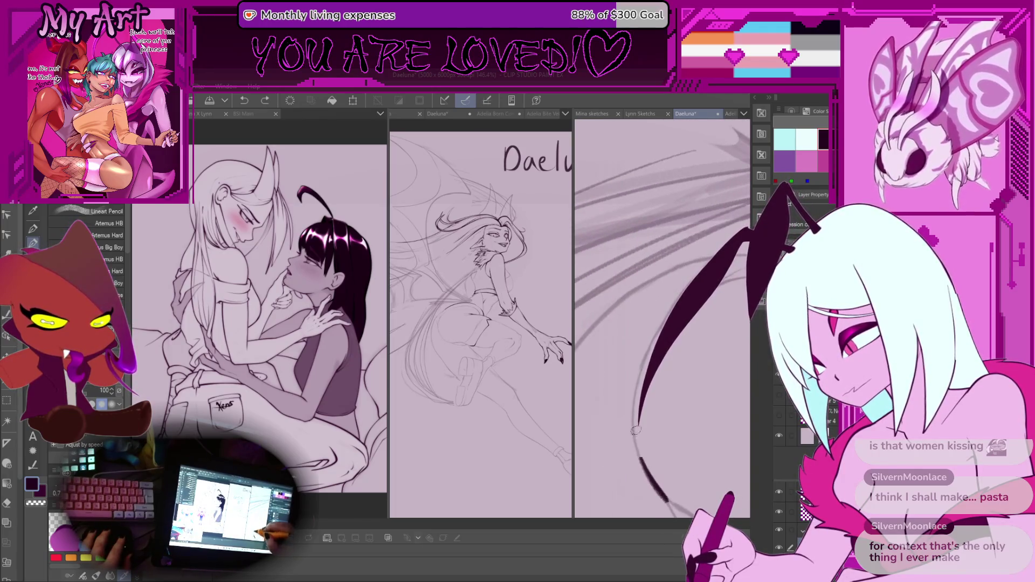
mouse_move(707, 300)
left_mouse_down()
mouse_move(600, 377)
mouse_move(593, 424)
left_mouse_up()
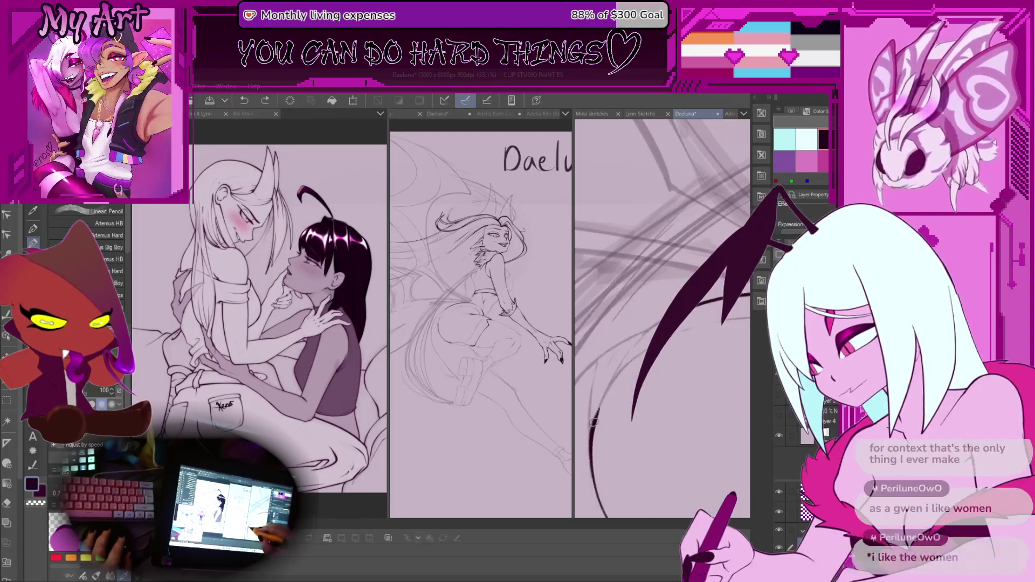
left_click_drag(593, 423, 676, 339)
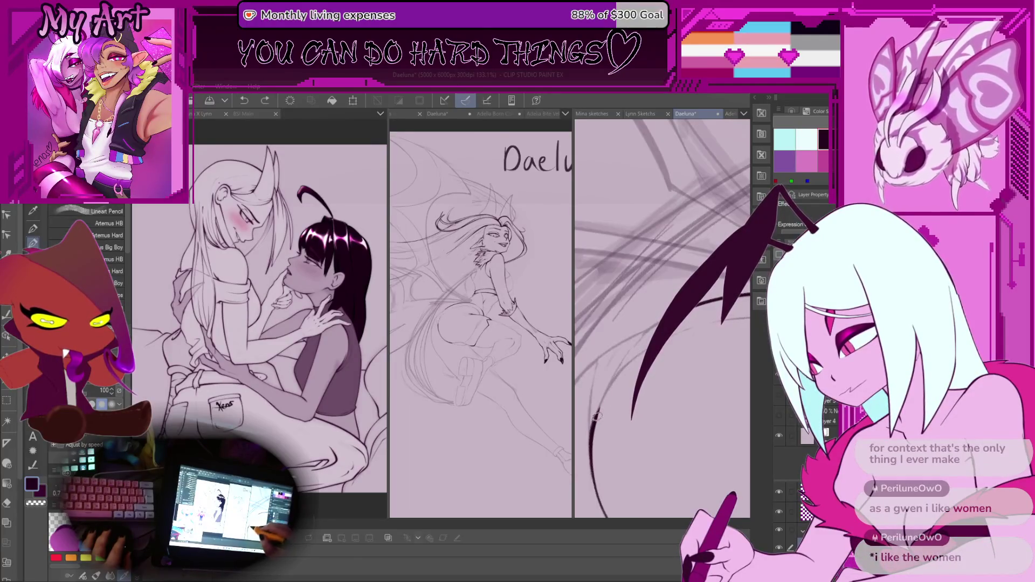
scroll(673, 334, "down", 3)
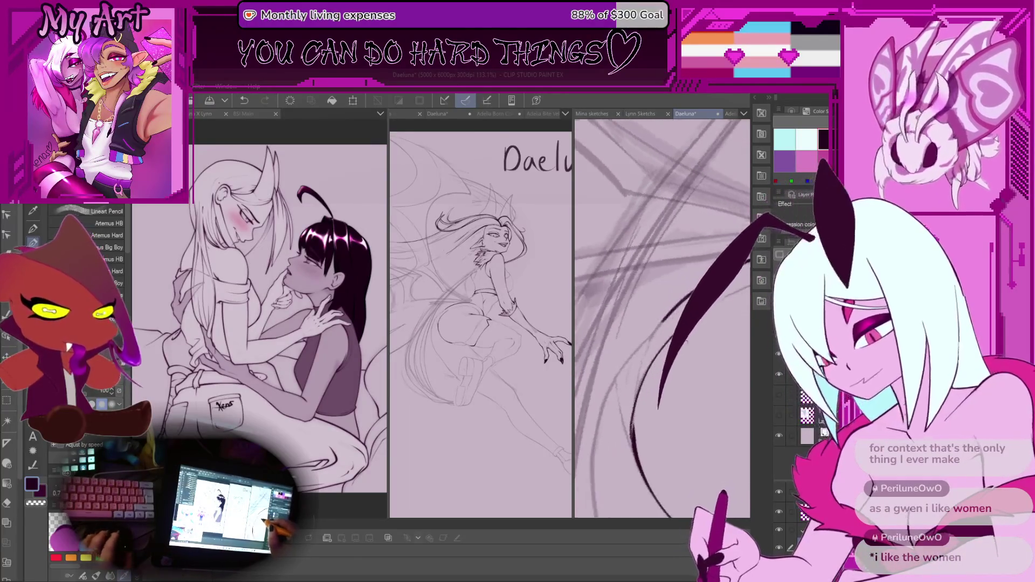
left_click_drag(650, 344, 666, 334)
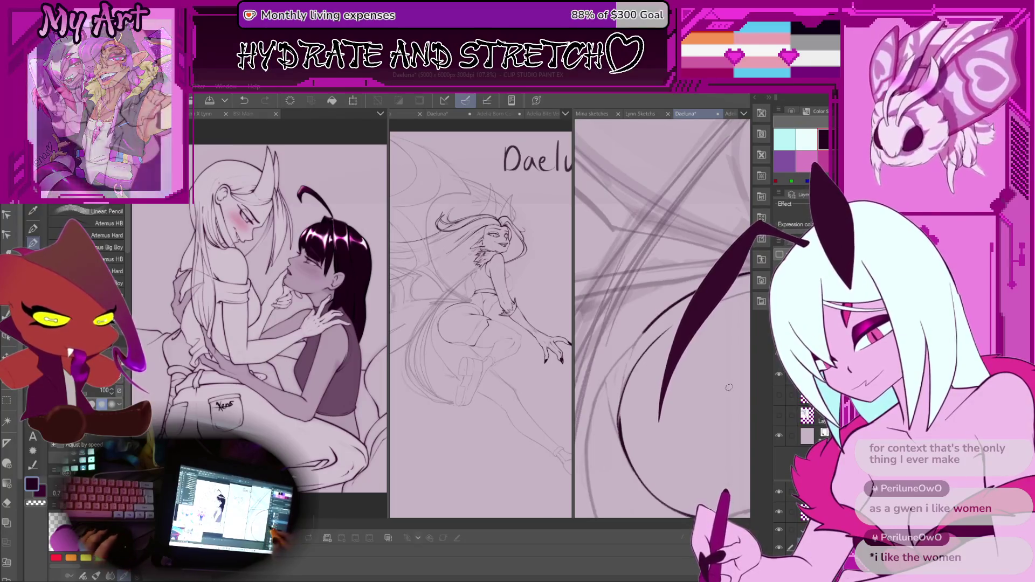
Undo the stray stroke and rotate the canvas to a new angle.
scroll(627, 334, "down", 3)
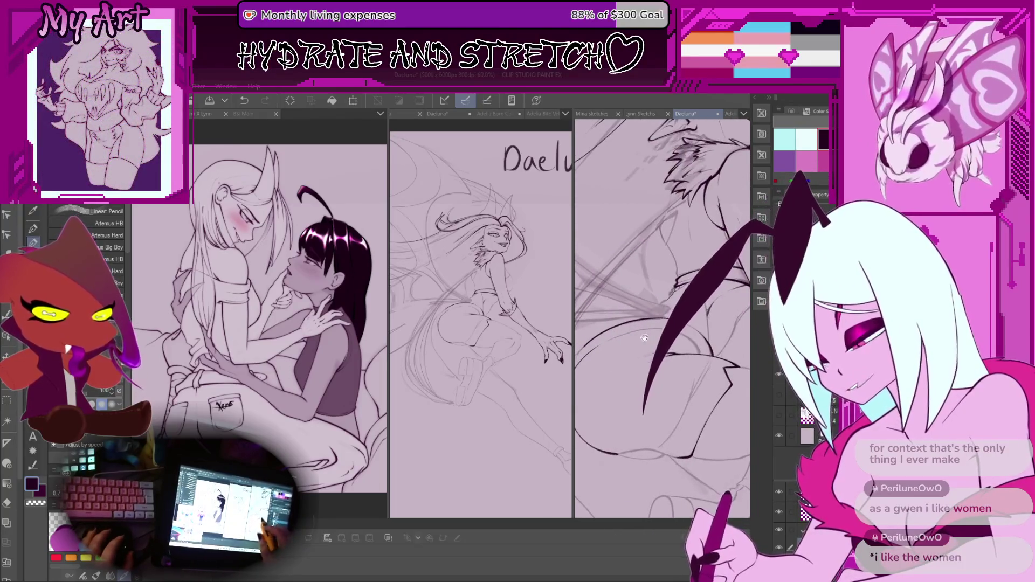
scroll(627, 334, "down", 2)
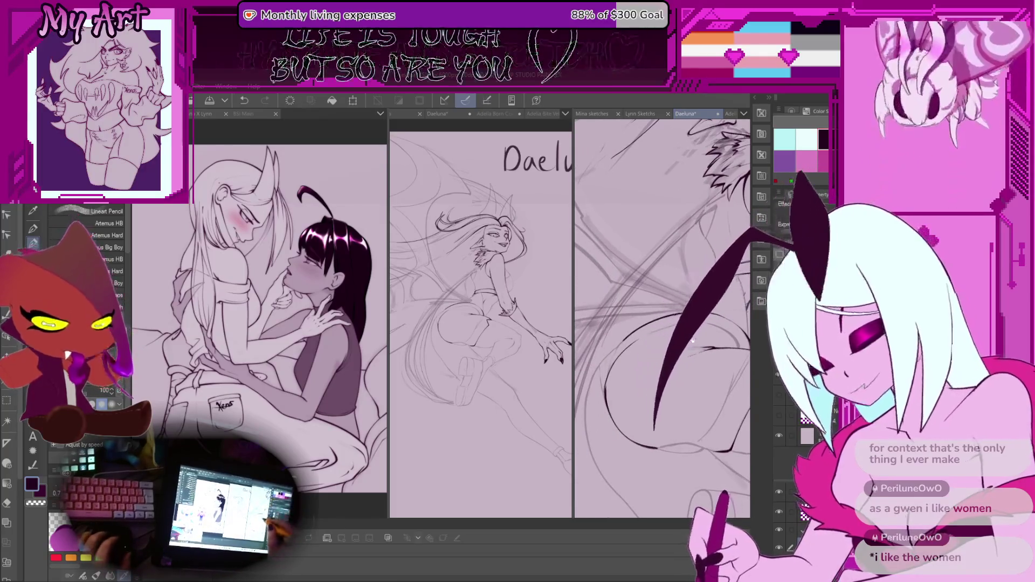
scroll(695, 353, "up", 3)
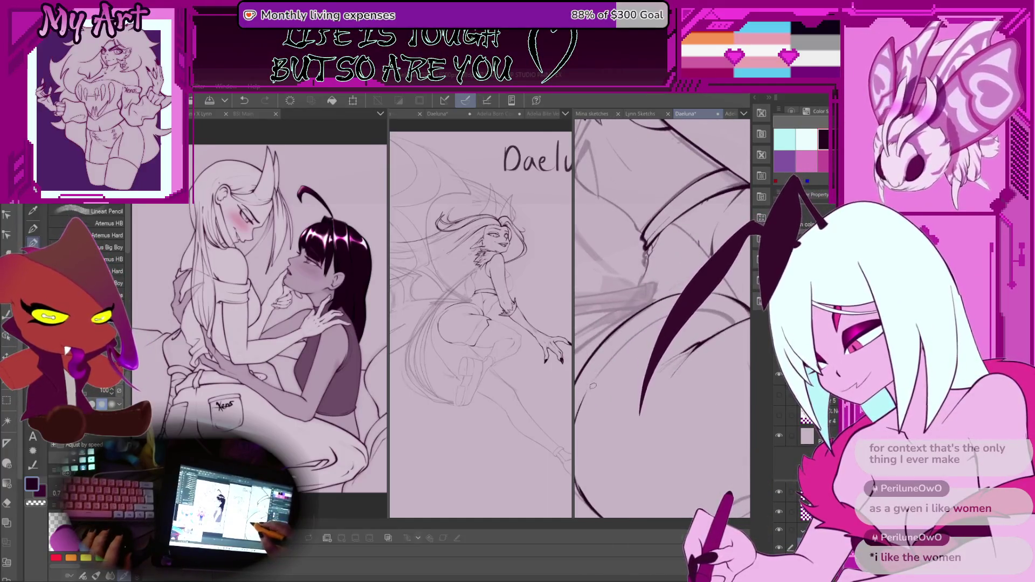
key("ctrl+z")
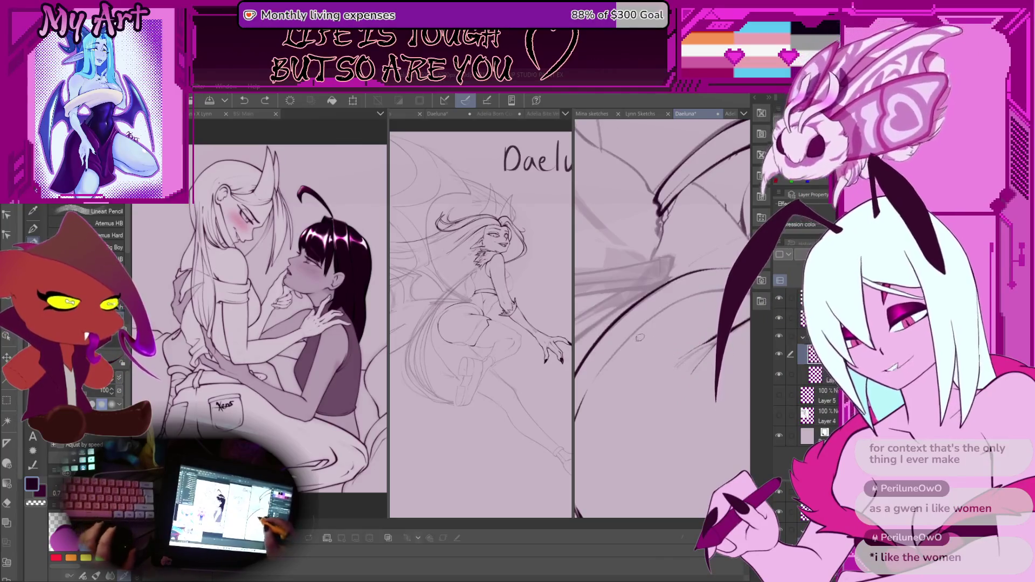
key("-")
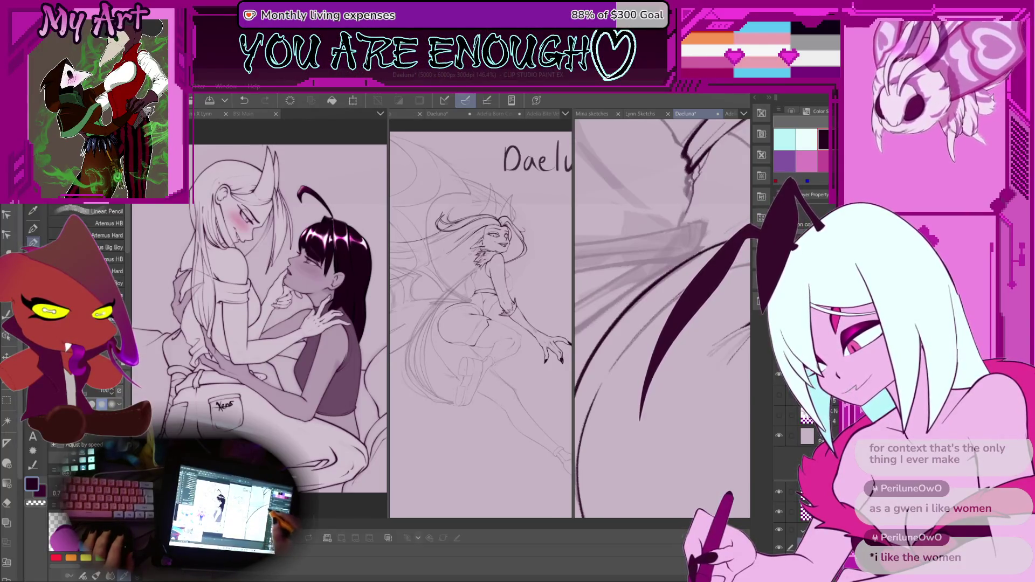
Zoom and rotate the view onto the wing and ink a small stroke there.
scroll(641, 309, "up", 3)
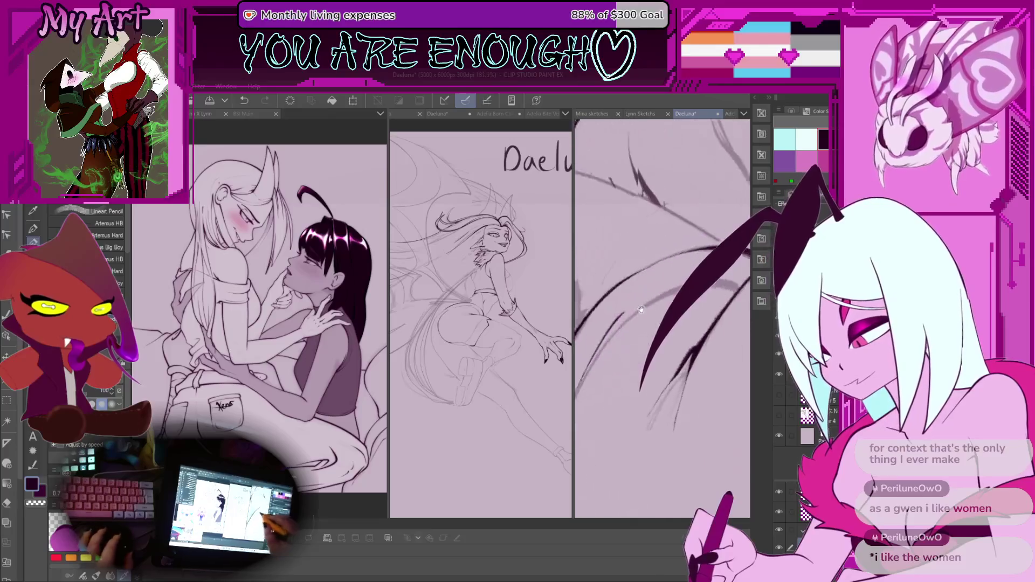
scroll(641, 309, "up", 3)
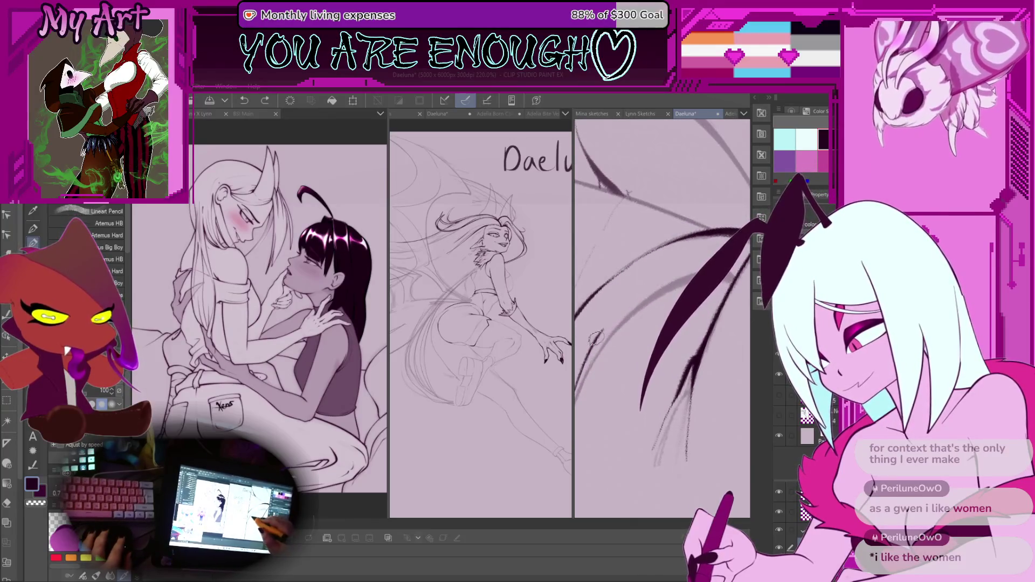
scroll(653, 277, "up", 2)
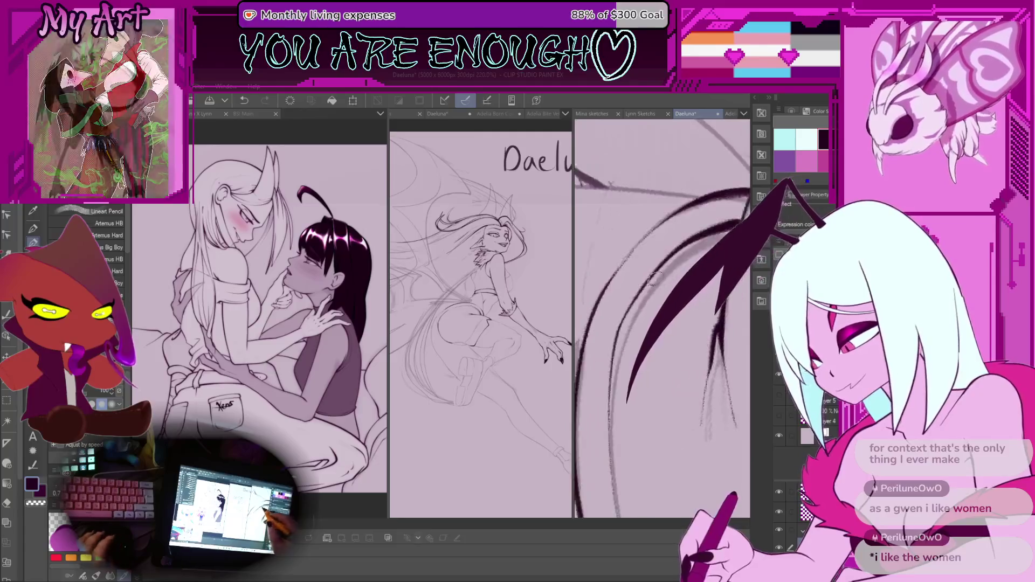
left_click_drag(650, 278, 628, 313)
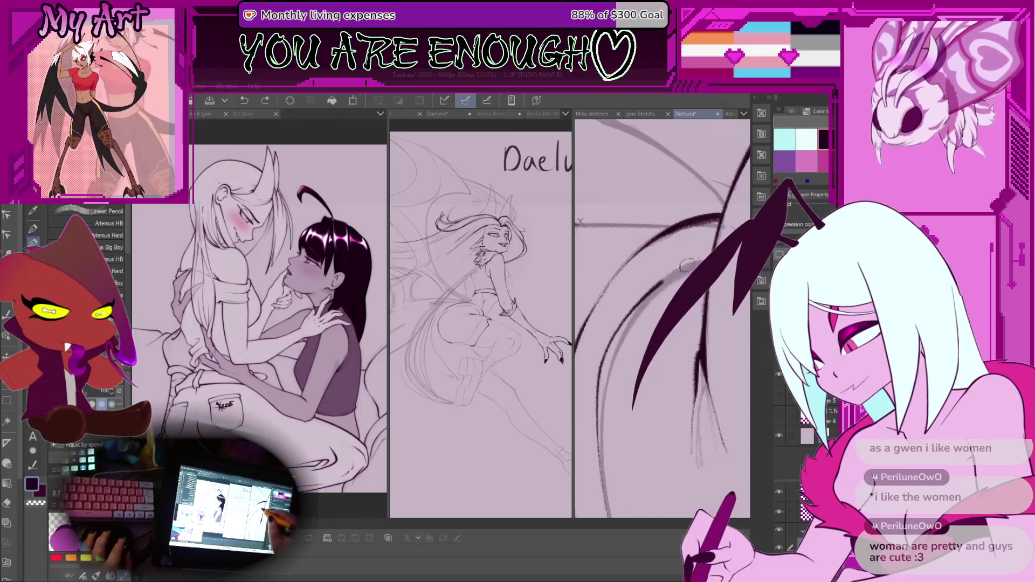
left_click_drag(580, 221, 673, 290)
scroll(662, 318, "up", 3)
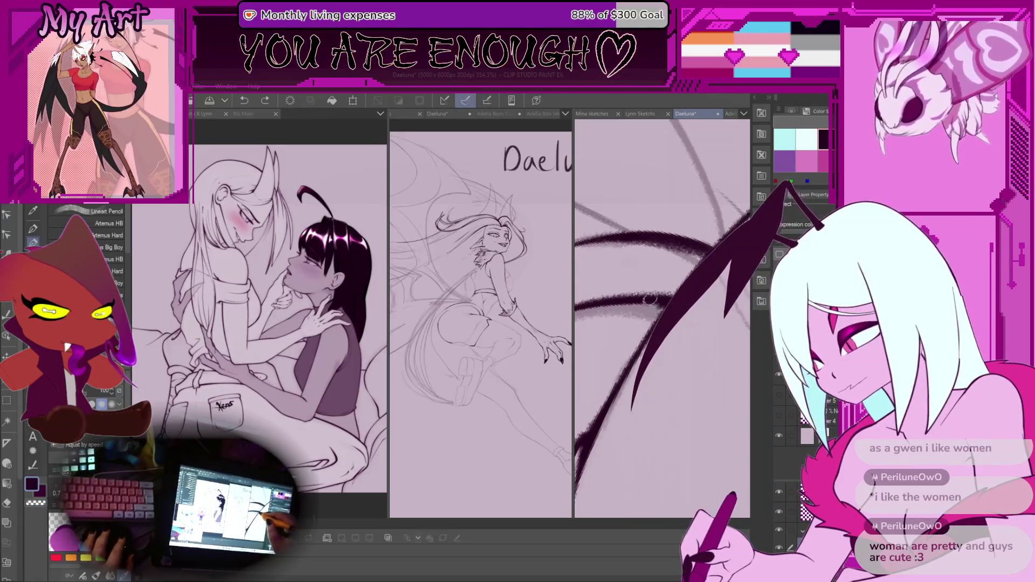
left_click_drag(650, 299, 658, 315)
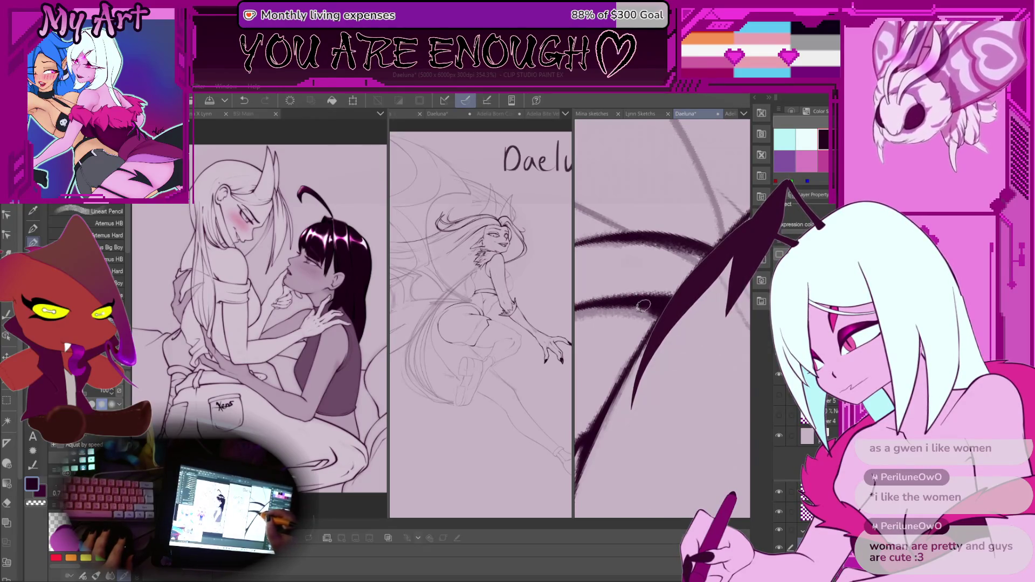
scroll(633, 322, "down", 6)
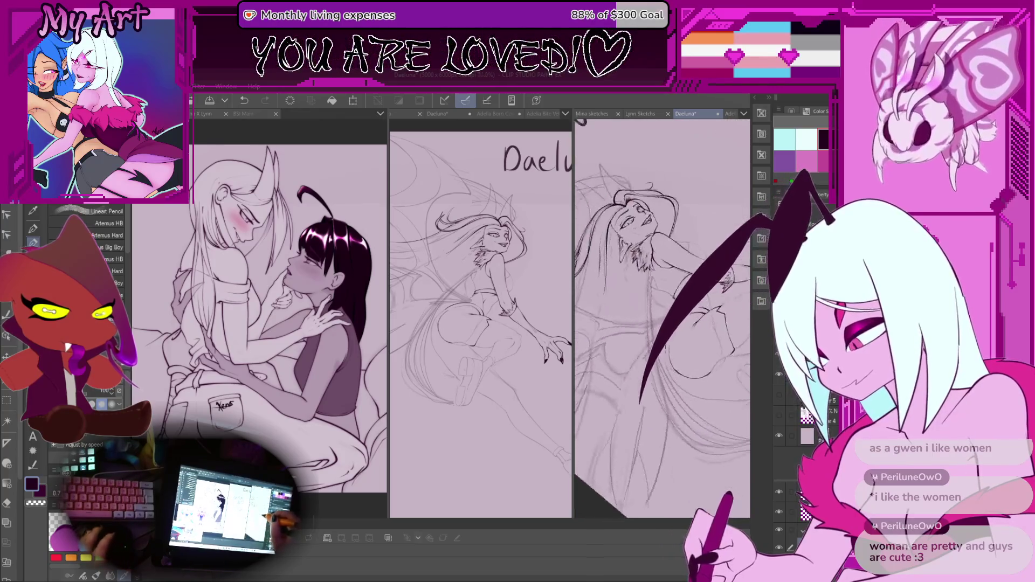
Try reshaping the wedge stroke into a tapered tip, then undo it.
mouse_move(686, 322)
left_mouse_down()
mouse_move(697, 344)
mouse_move(663, 302)
mouse_move(694, 317)
mouse_move(685, 310)
mouse_move(634, 340)
left_mouse_up()
scroll(634, 340, "up", 8)
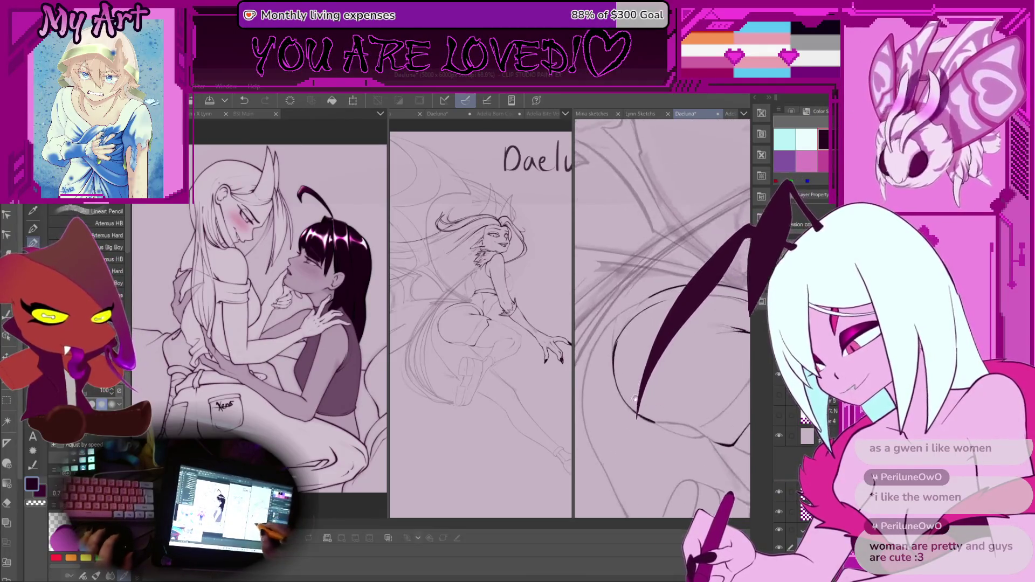
scroll(580, 365, "up", 1)
scroll(617, 331, "up", 4)
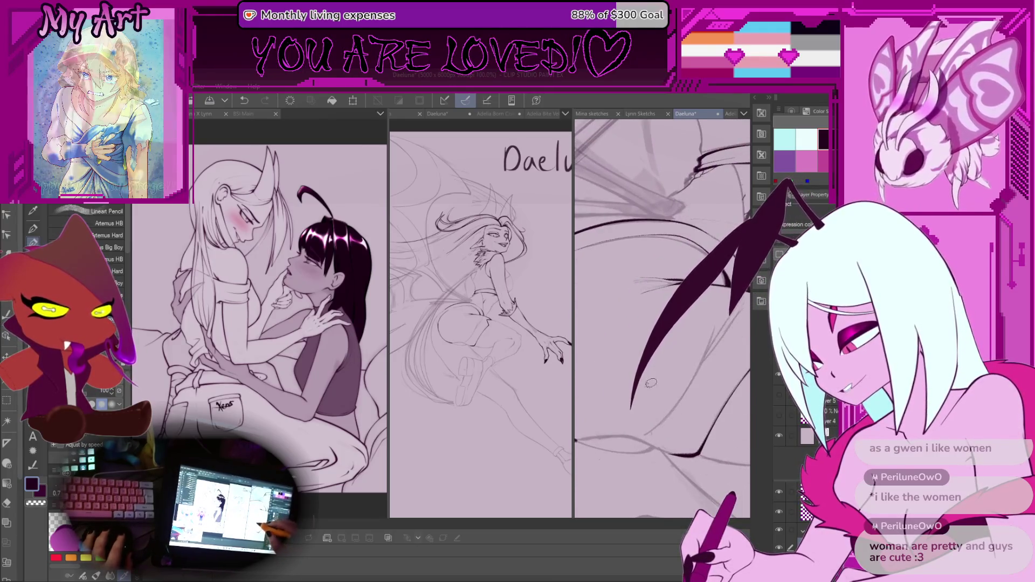
scroll(669, 377, "up", 3)
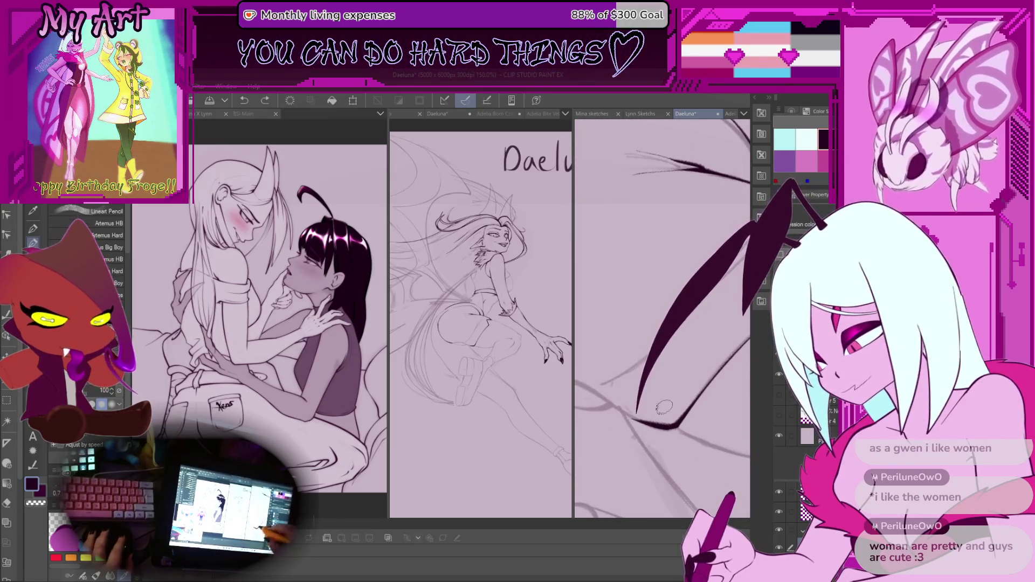
scroll(630, 399, "down", 1)
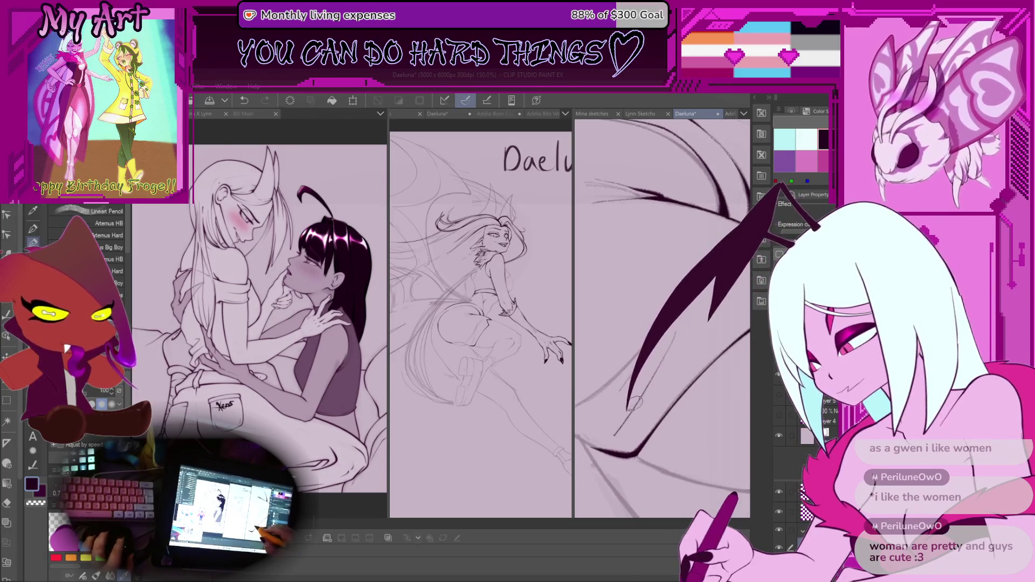
left_click_drag(716, 323, 634, 423)
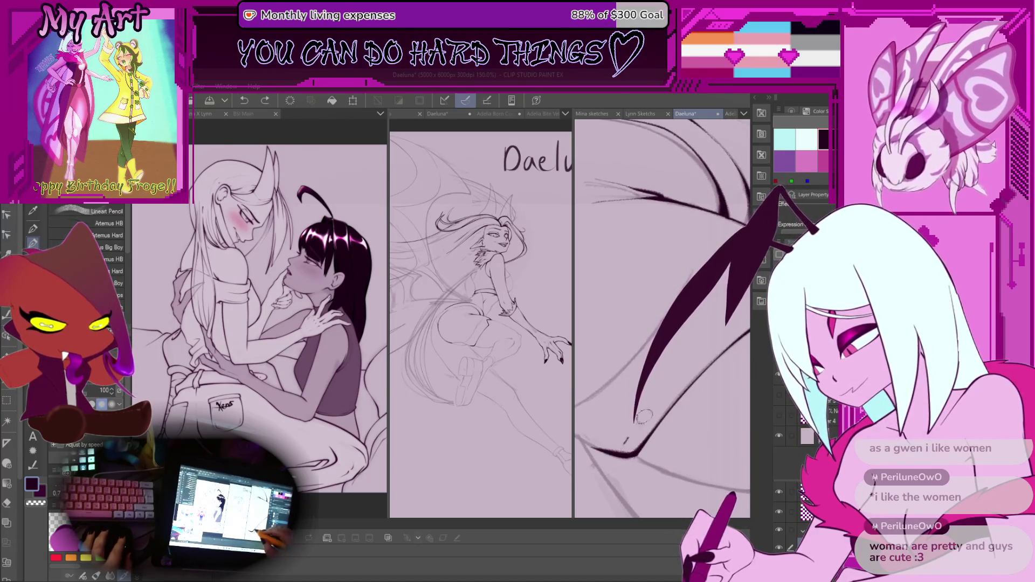
key("ctrl+z")
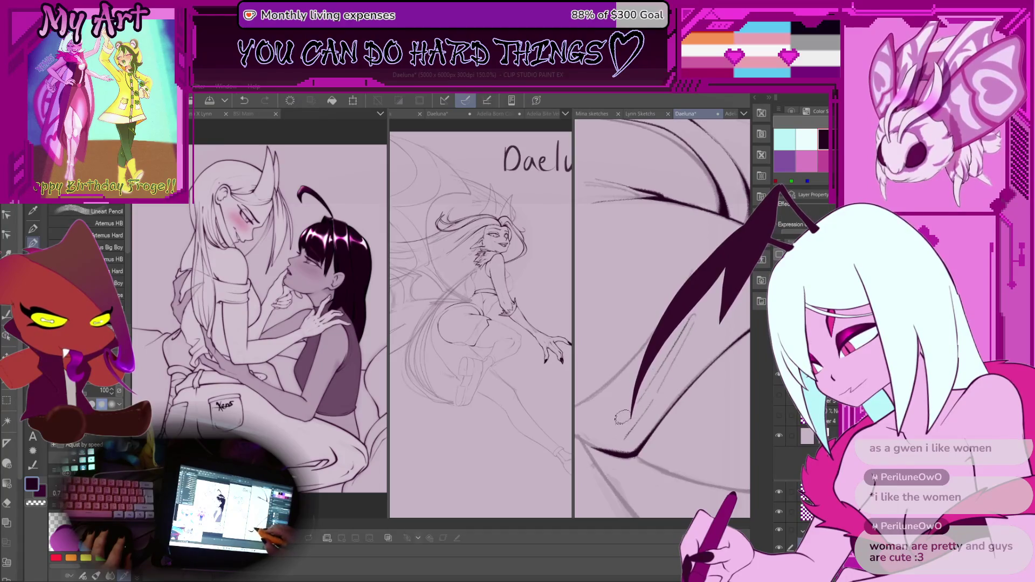
Undo the last stroke and ink dark strokes thickening and extending the line upward.
scroll(626, 402, "up", 3)
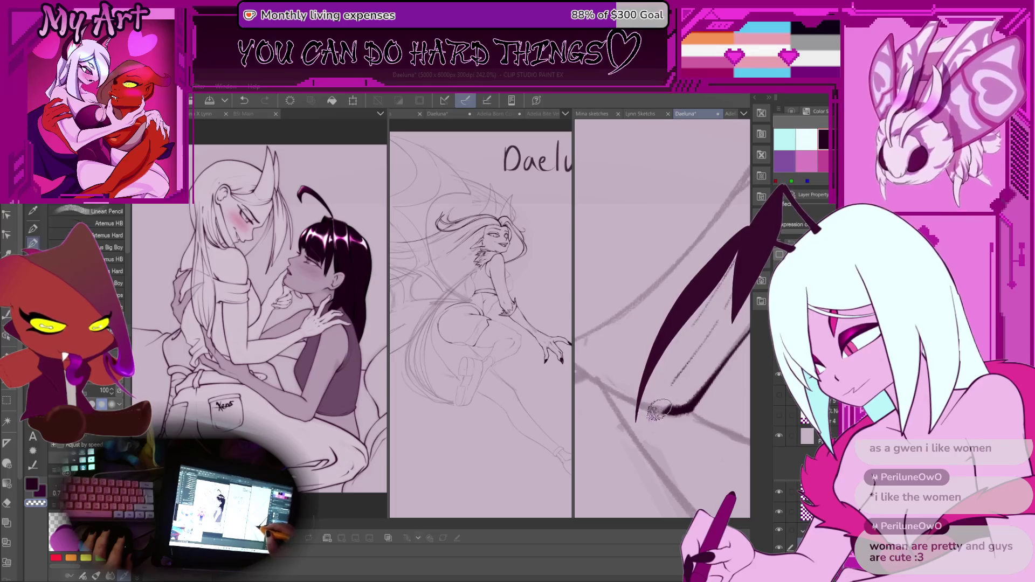
scroll(662, 417, "up", 2)
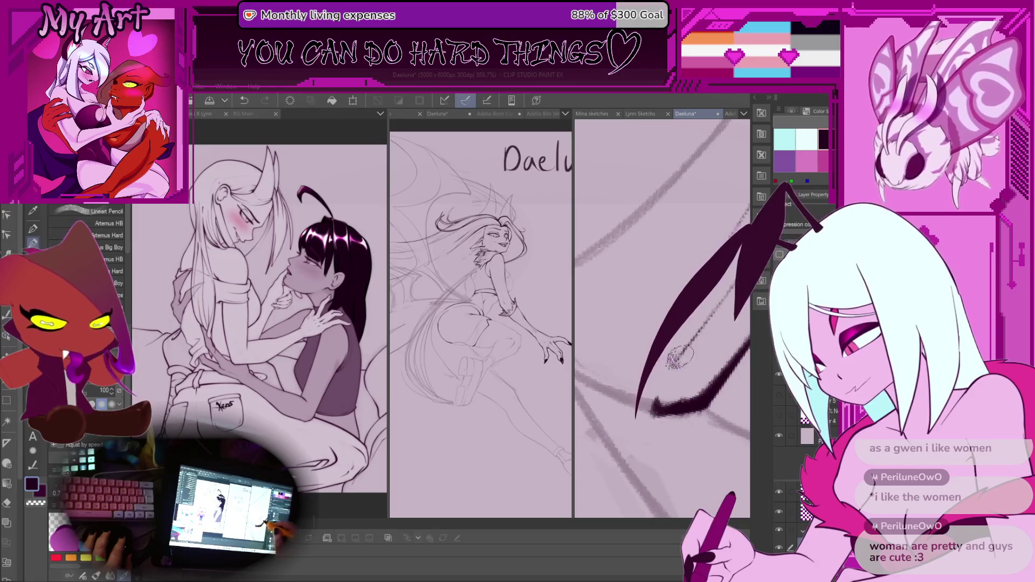
scroll(663, 410, "down", 1)
key("ctrl+z")
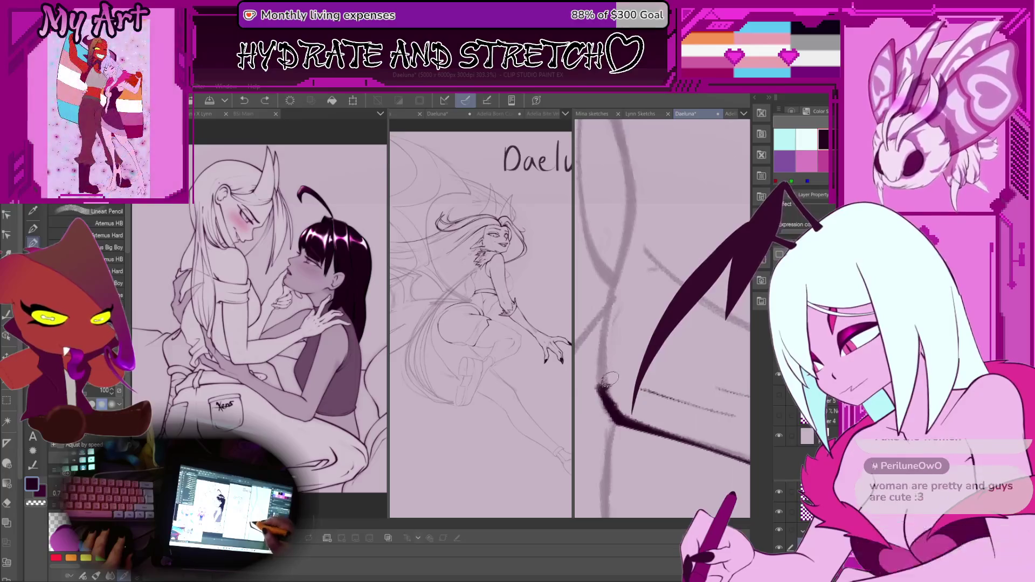
left_click_drag(600, 392, 604, 362)
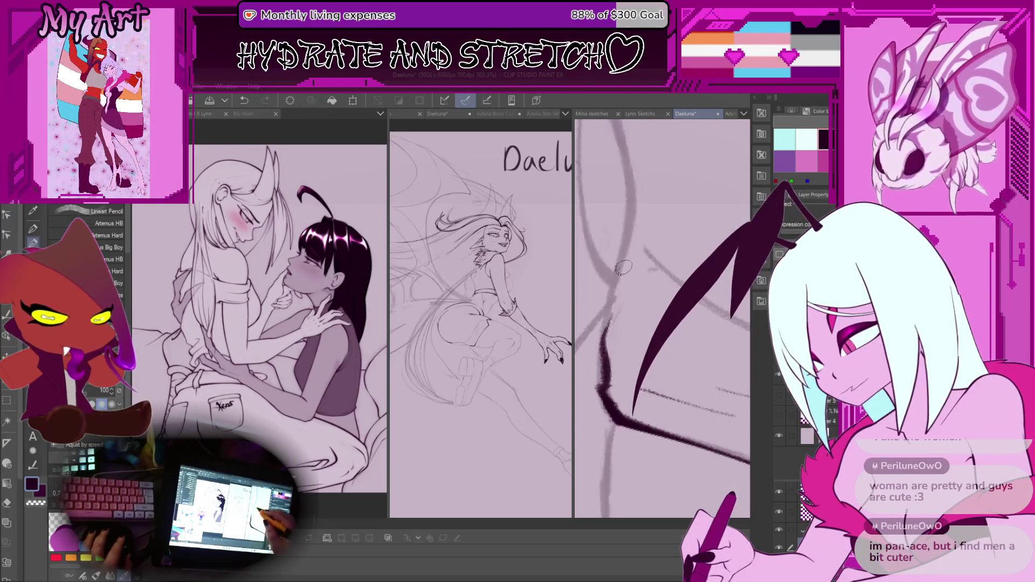
left_click_drag(602, 399, 620, 340)
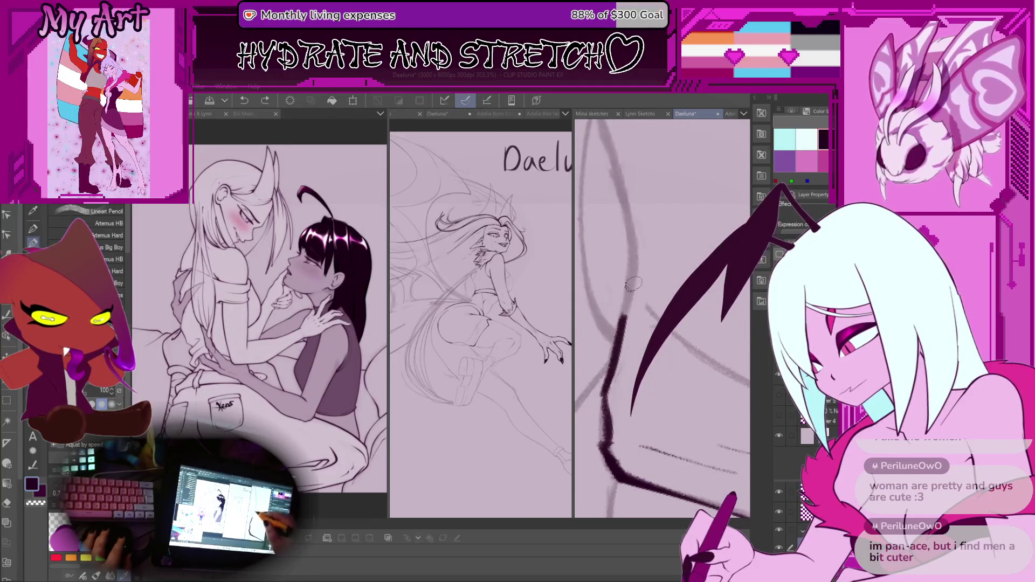
left_click_drag(633, 284, 620, 318)
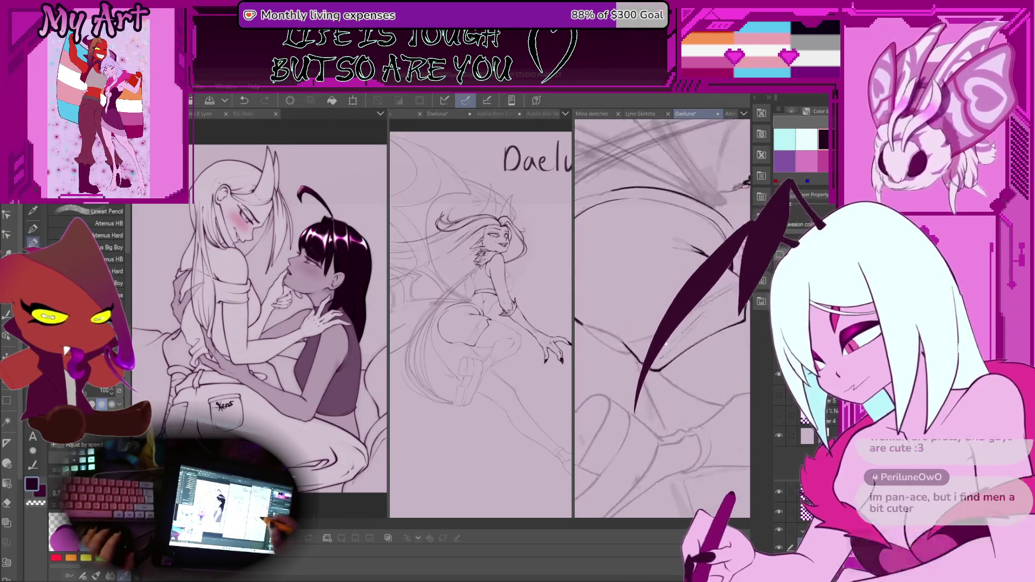
Pan and zoom around the sketch to review the hip, thigh and wing linework.
mouse_move(665, 344)
left_mouse_down()
mouse_move(662, 326)
mouse_move(681, 311)
left_mouse_up()
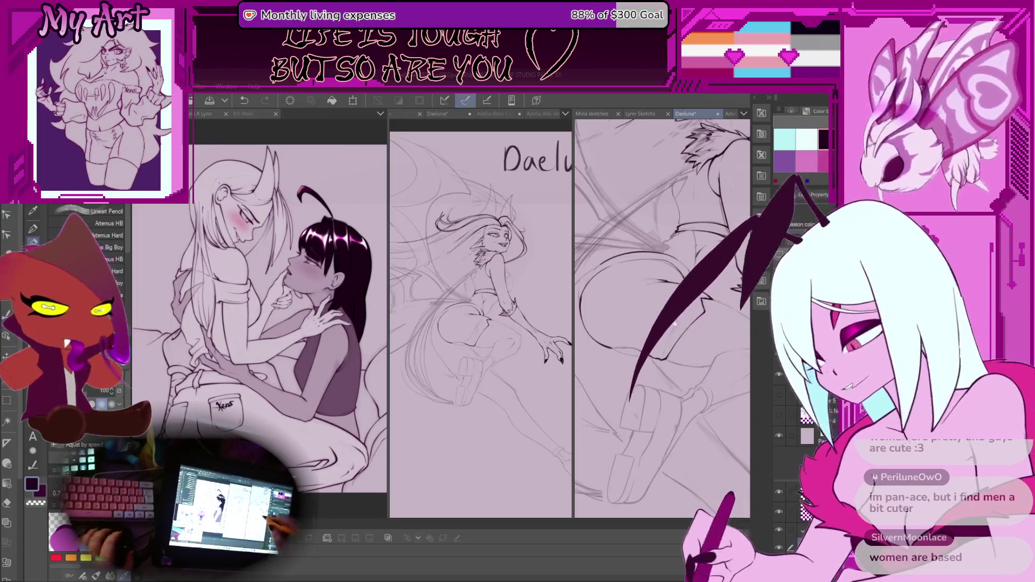
left_click_drag(675, 324, 681, 349)
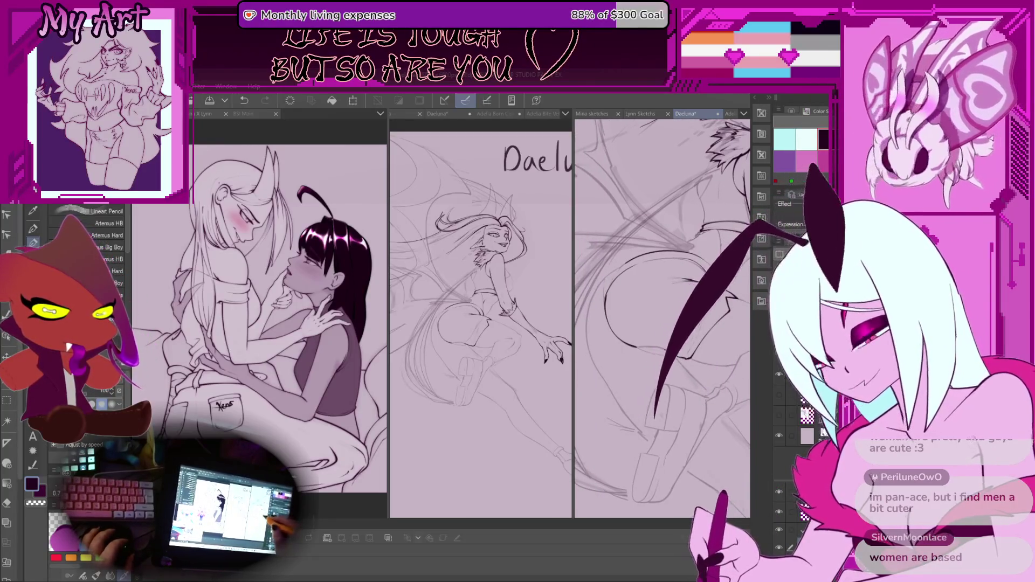
left_click_drag(696, 386, 708, 397)
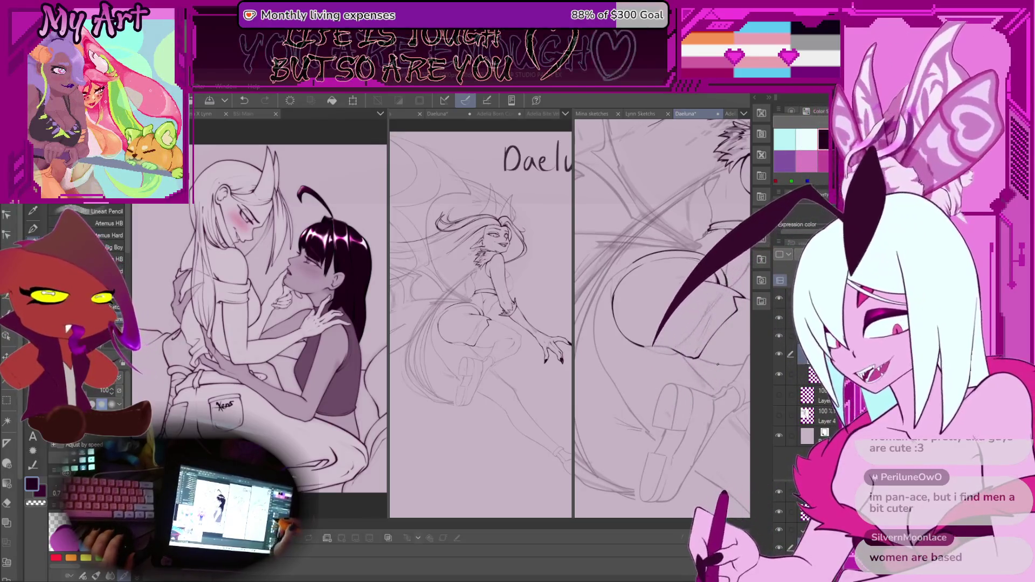
scroll(646, 345, "up", 5)
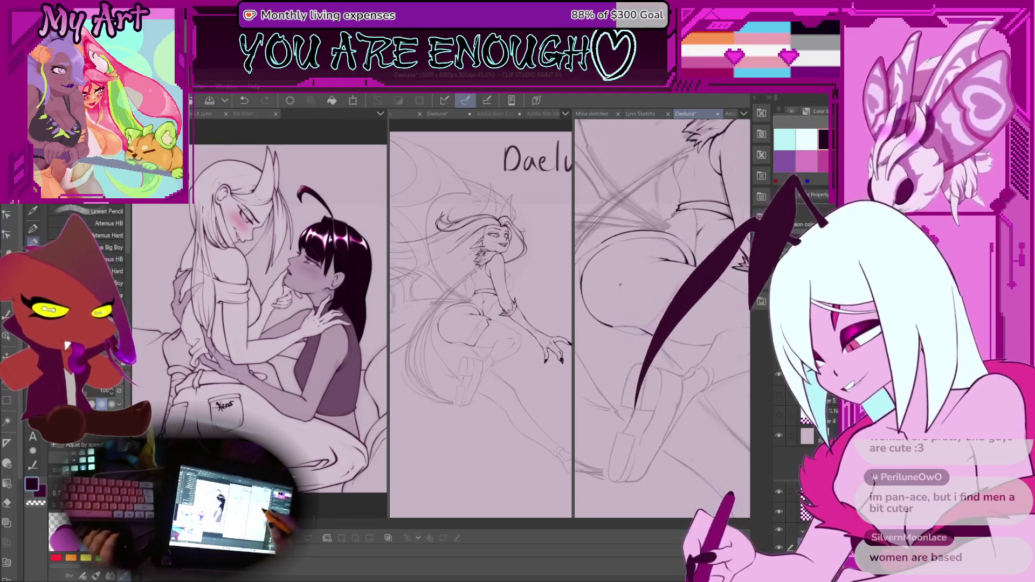
scroll(662, 318, "up", 3)
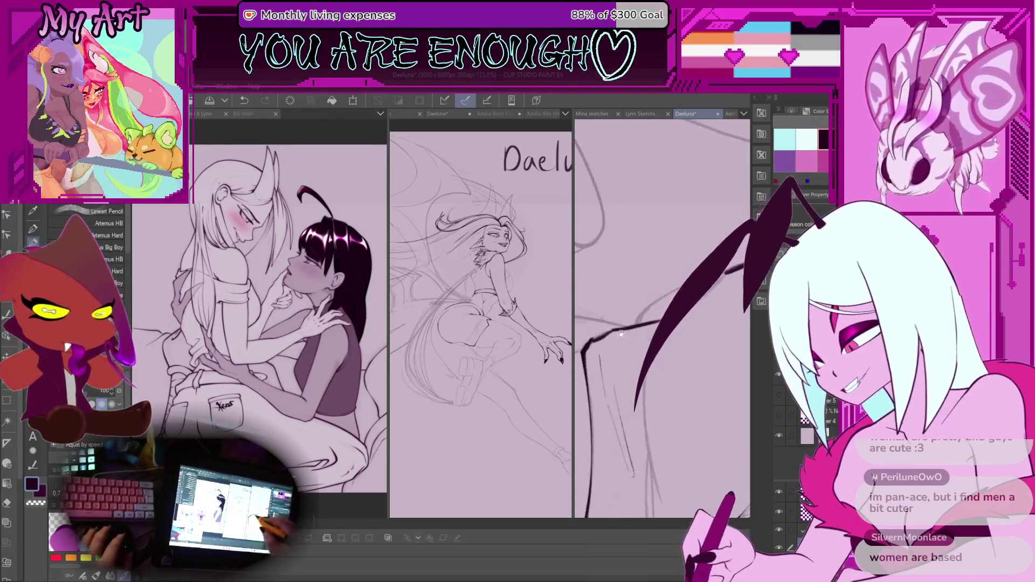
scroll(612, 360, "up", 2)
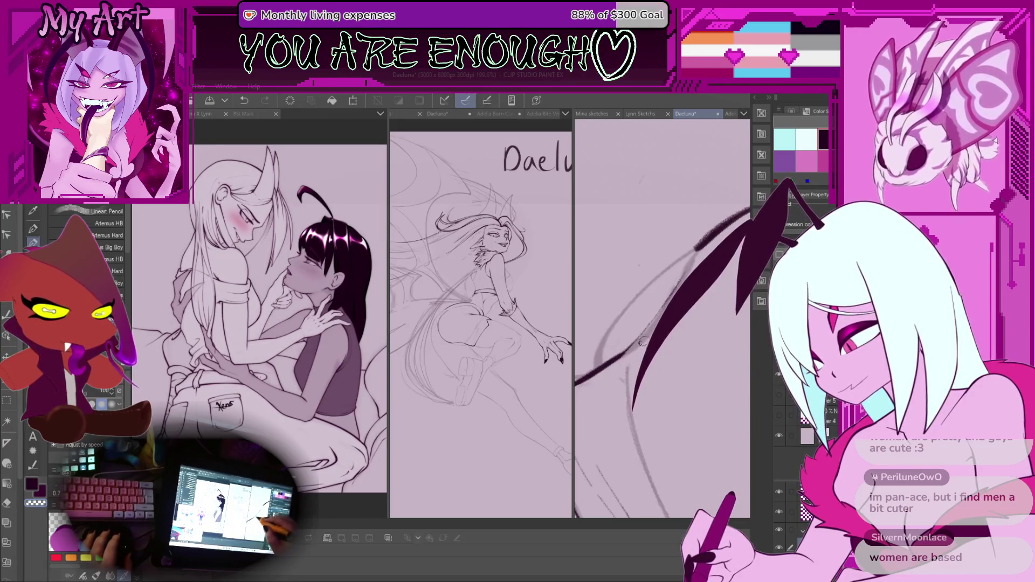
scroll(662, 318, "up", 1)
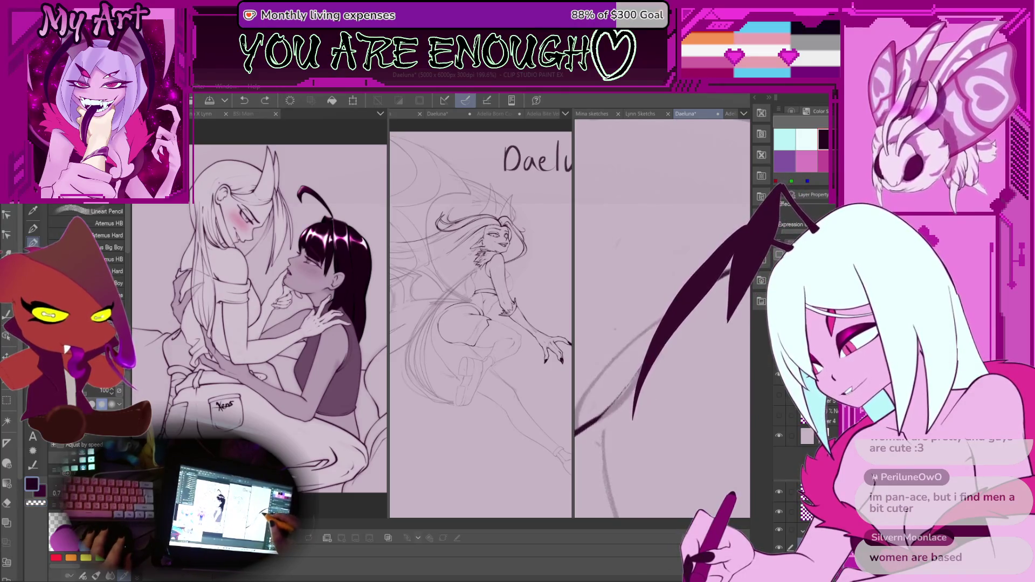
scroll(662, 318, "up", 1)
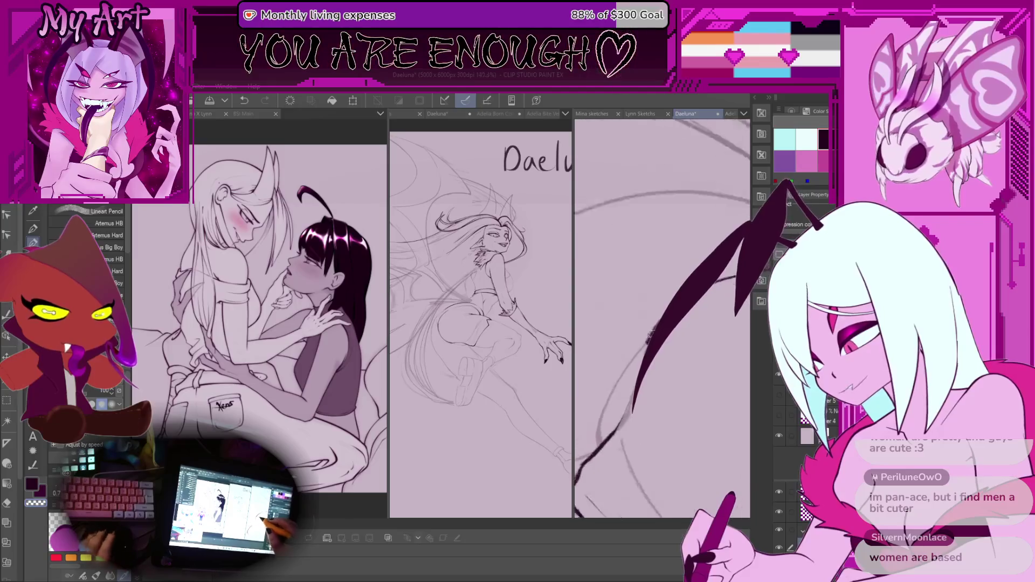
scroll(641, 335, "up", 3)
scroll(674, 327, "down", 3)
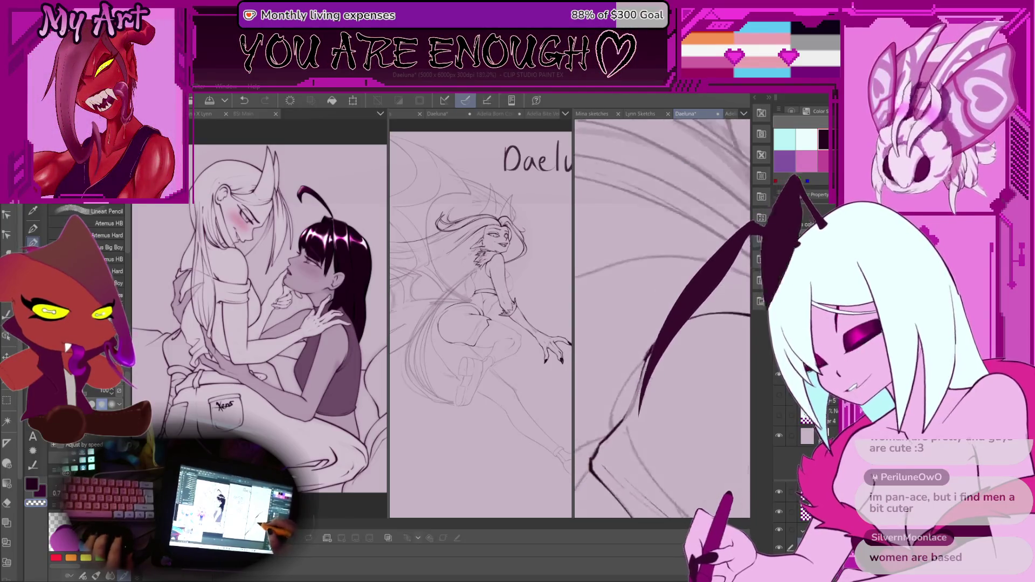
scroll(691, 338, "down", 3)
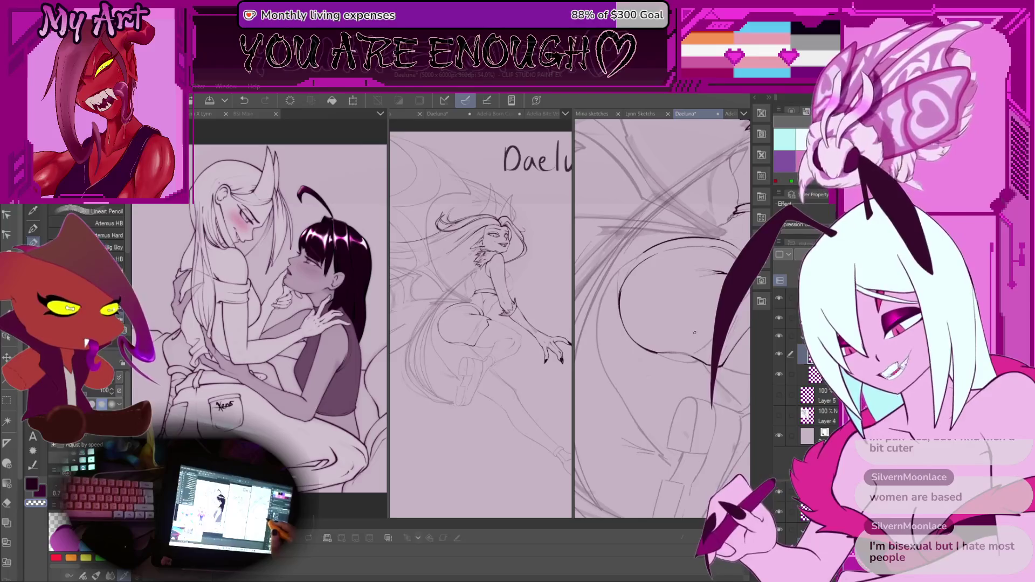
scroll(700, 338, "up", 2)
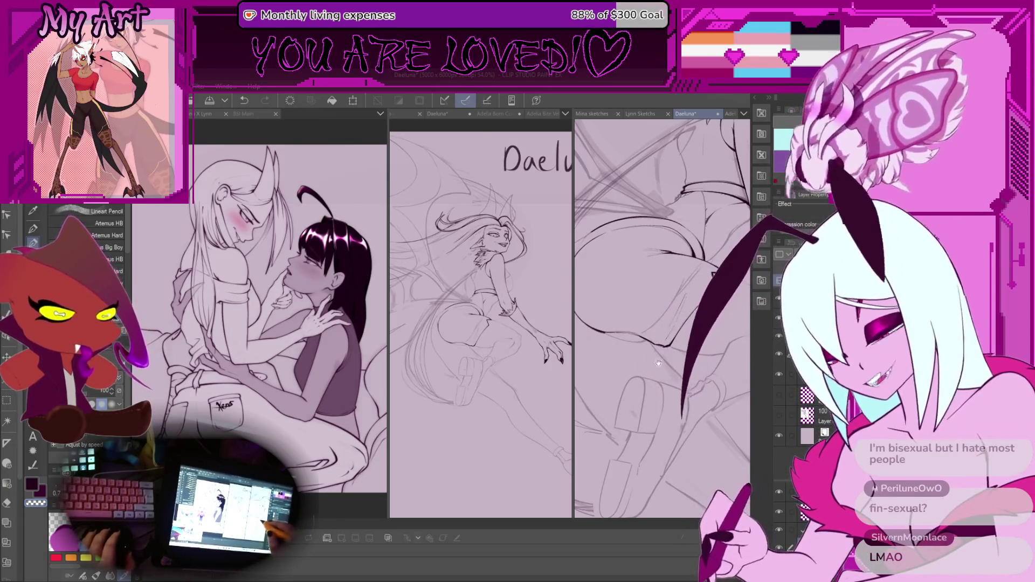
mouse_move(683, 357)
left_mouse_down()
mouse_move(673, 368)
mouse_move(723, 317)
left_mouse_up()
scroll(630, 335, "up", 3)
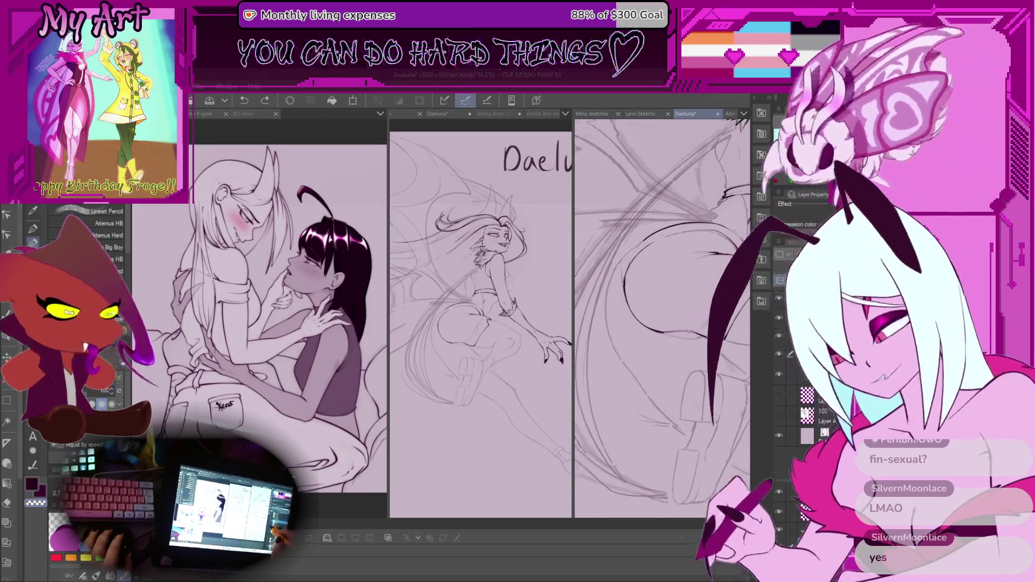
scroll(630, 334, "down", 4)
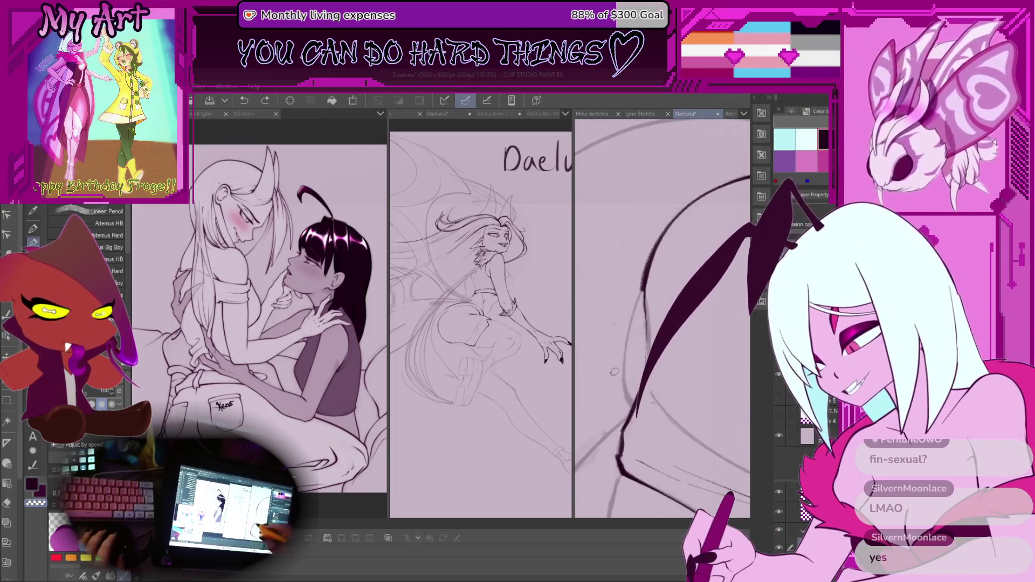
scroll(623, 382, "down", 2)
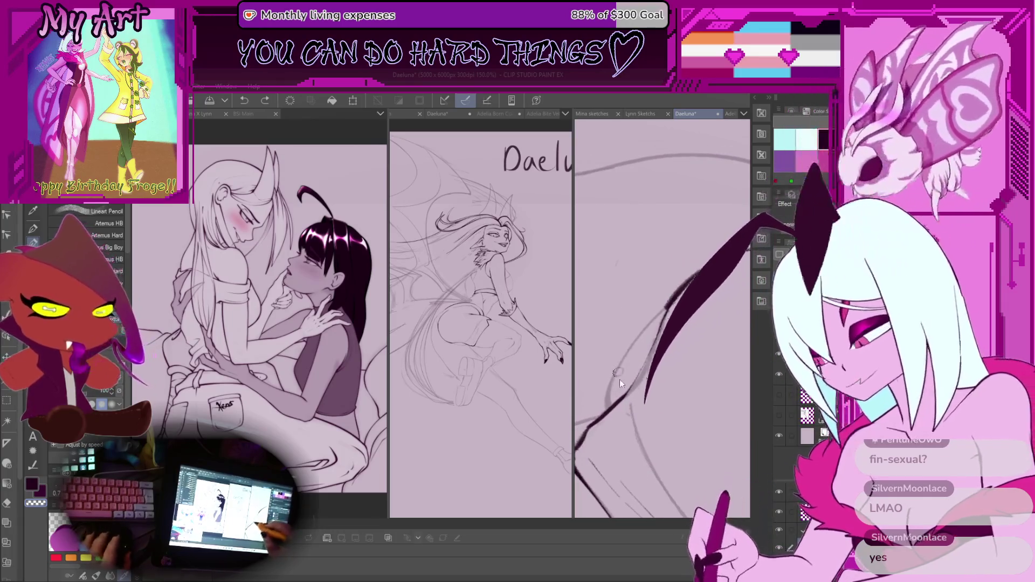
scroll(607, 383, "up", 3)
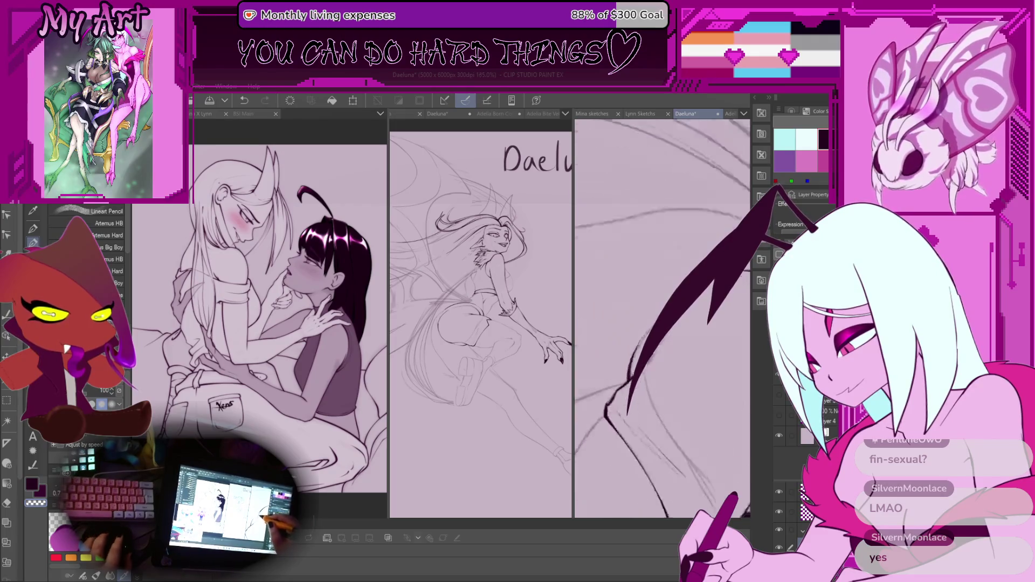
scroll(662, 318, "down", 10)
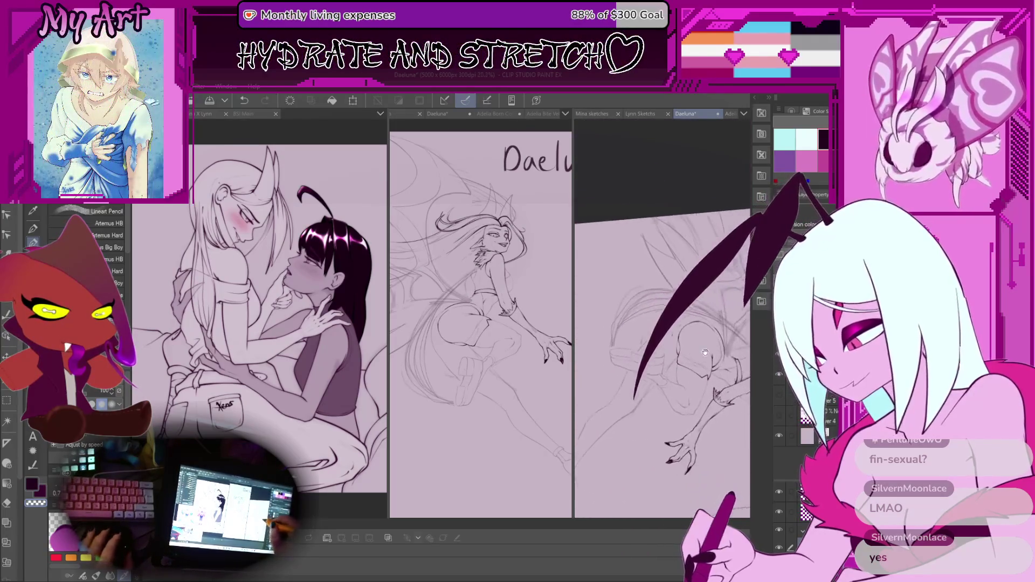
Zoom in on the hip and wing linework and switch to the Lasso selection with M.
scroll(676, 356, "up", 5)
scroll(676, 356, "down", 3)
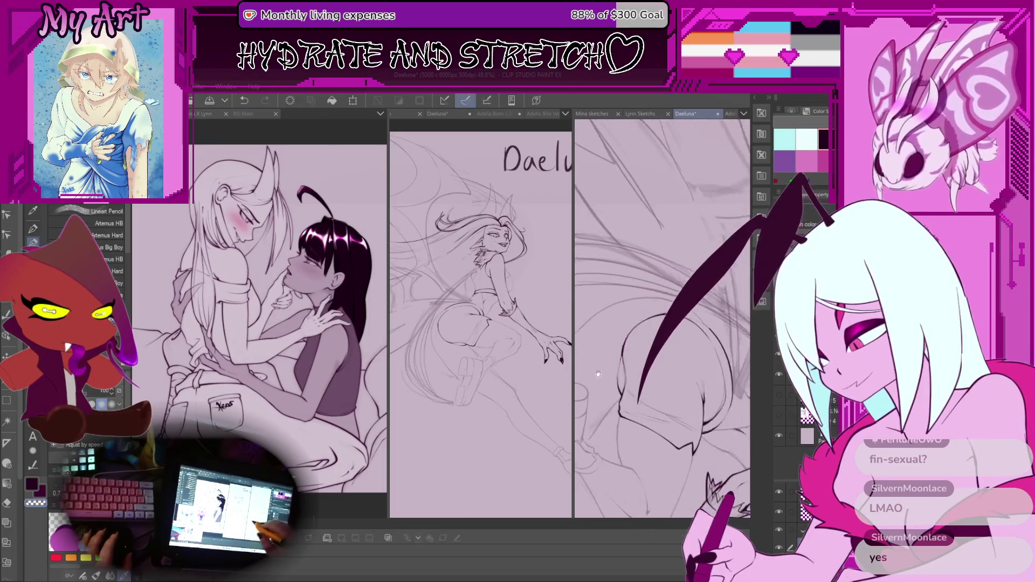
scroll(702, 344, "down", 2)
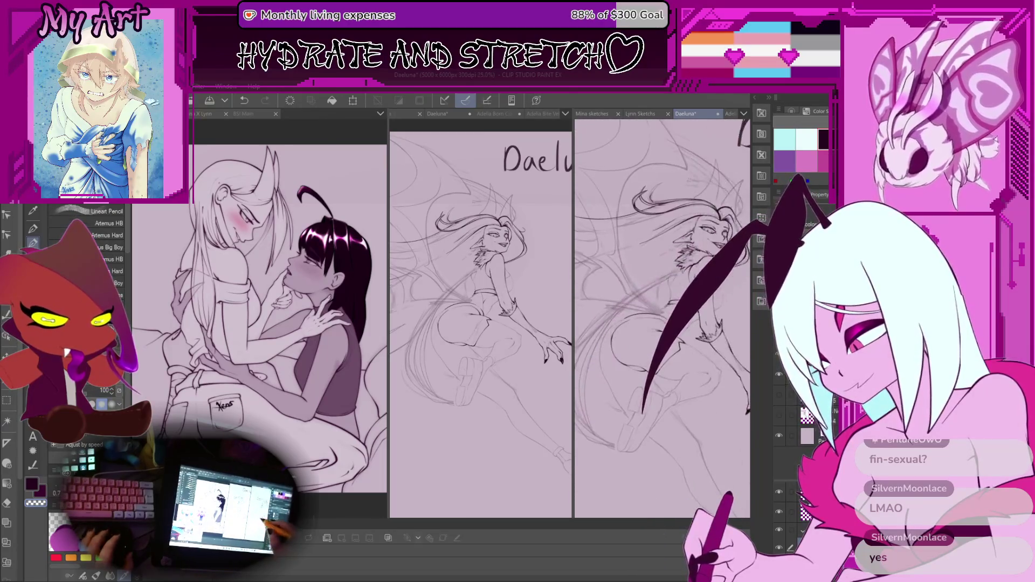
scroll(661, 376, "up", 2)
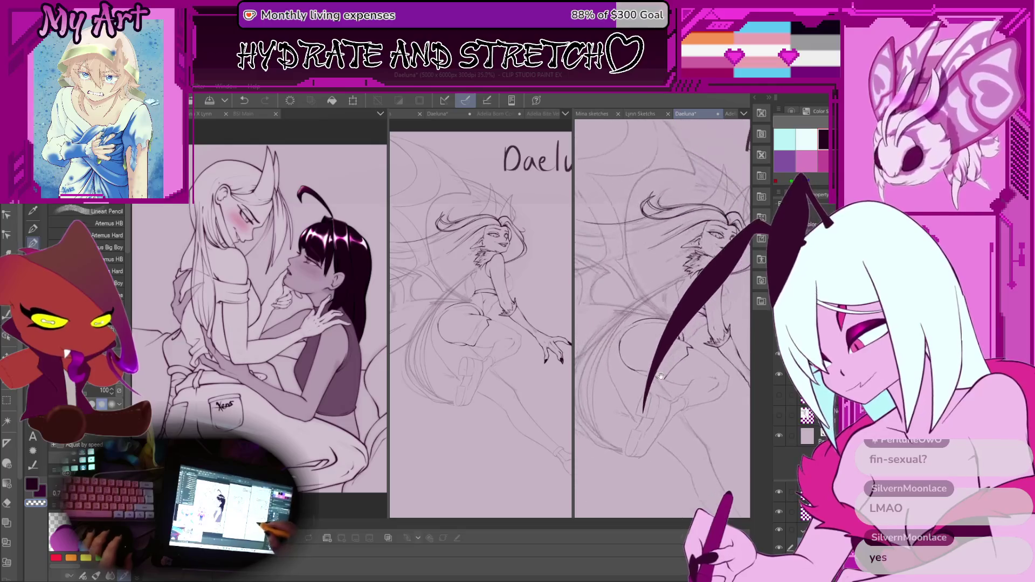
scroll(633, 354, "up", 5)
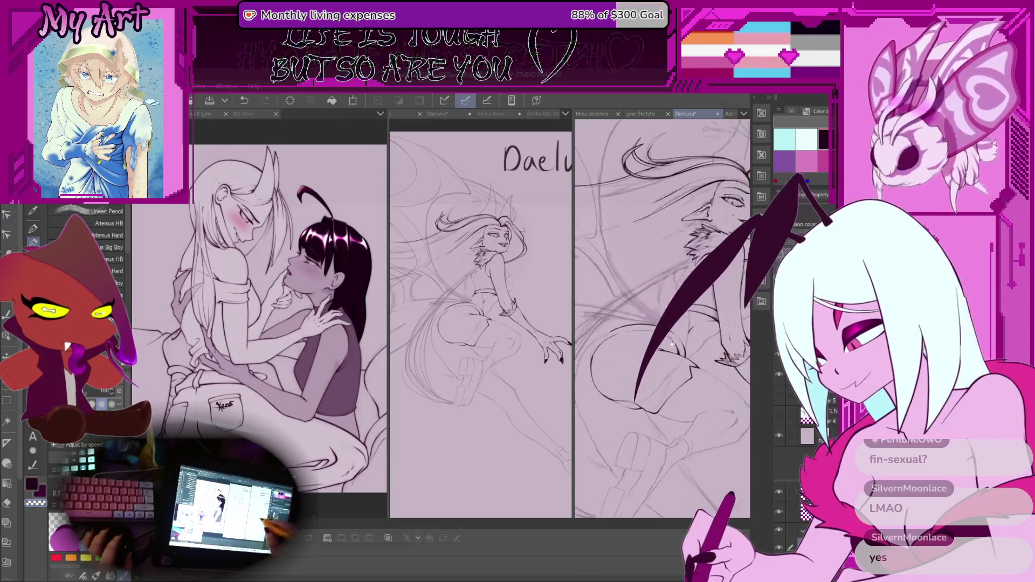
scroll(634, 354, "up", 5)
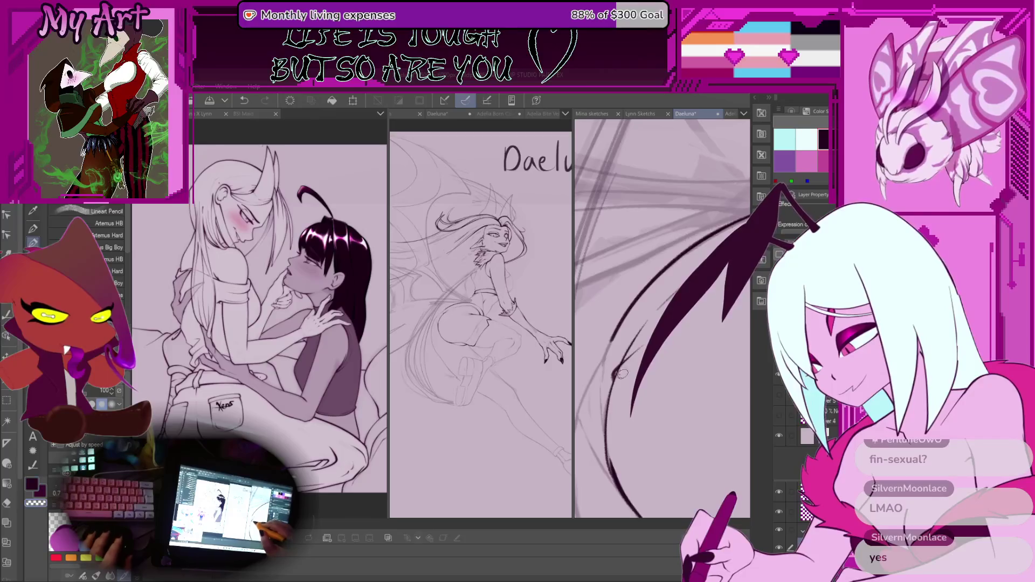
scroll(711, 307, "down", 5)
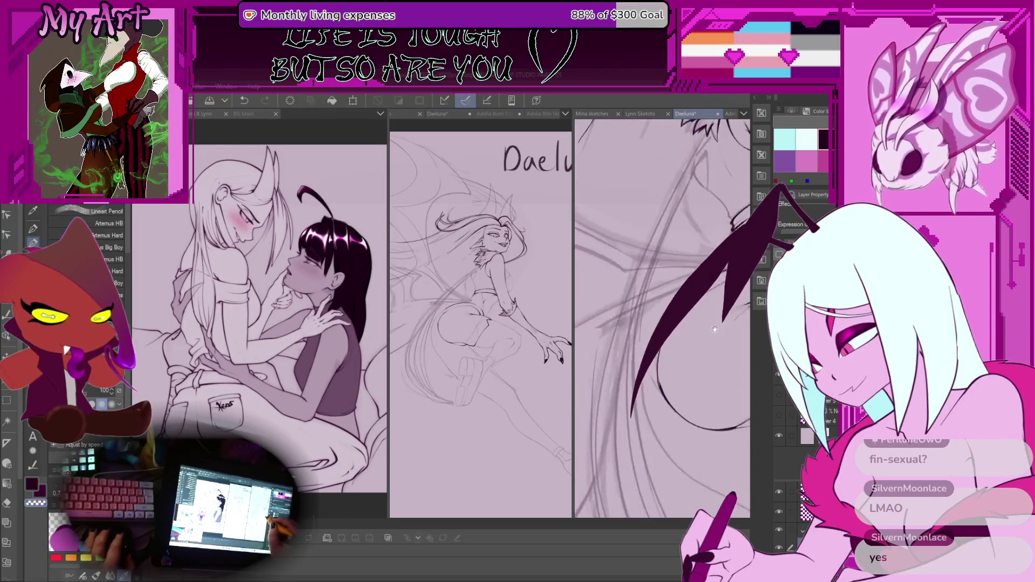
mouse_move(603, 365)
left_mouse_down()
mouse_move(689, 344)
mouse_move(693, 384)
left_mouse_up()
scroll(692, 383, "up", 5)
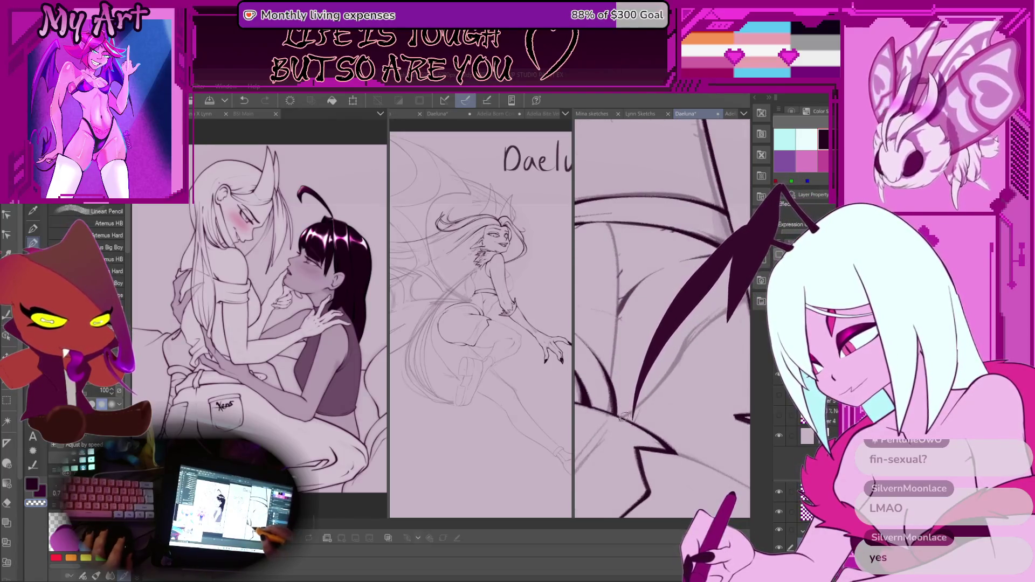
key("m")
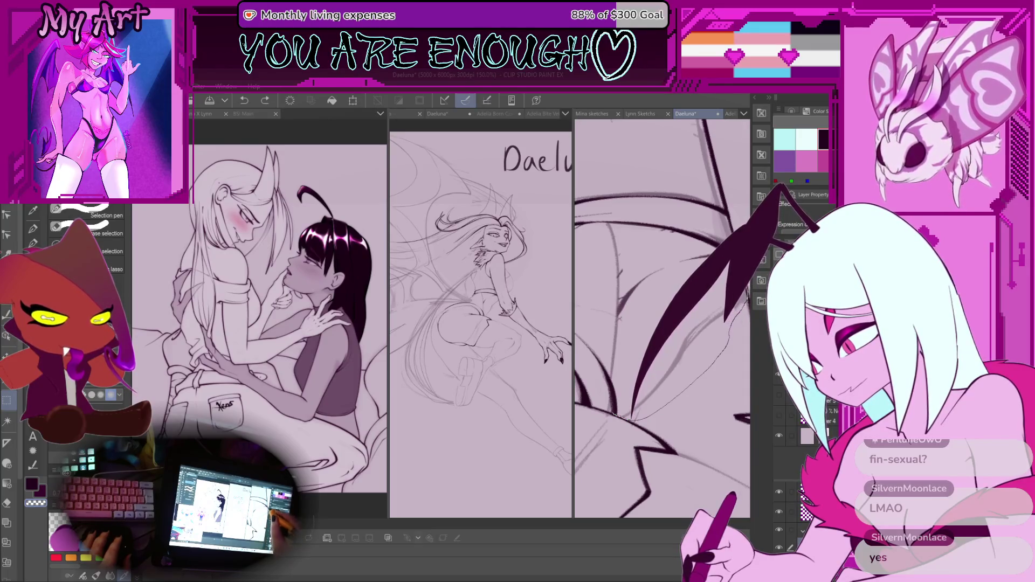
Extend the freehand lasso selection around the wing lines.
scroll(668, 352, "up", 3)
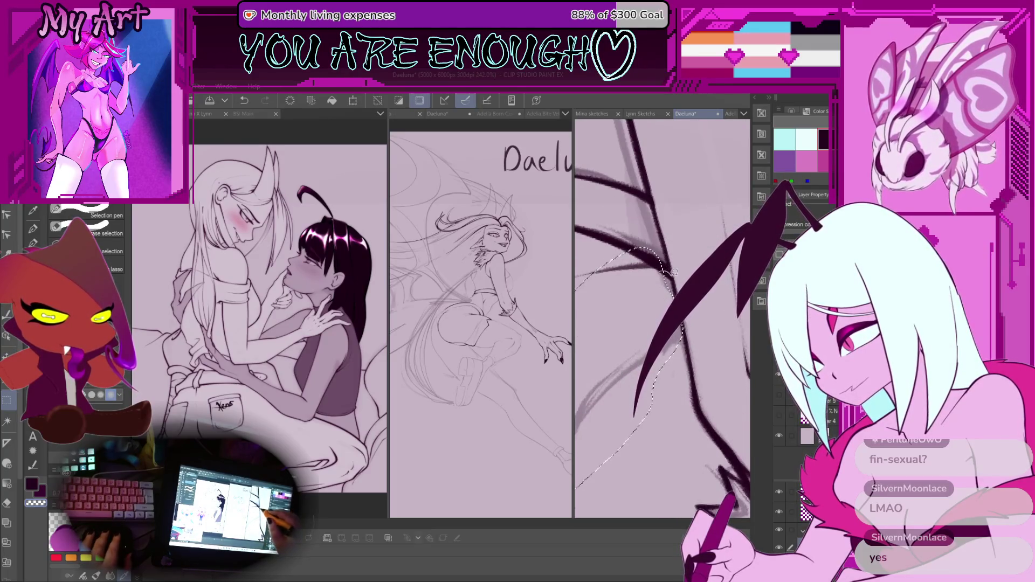
left_click_drag(649, 378, 693, 354)
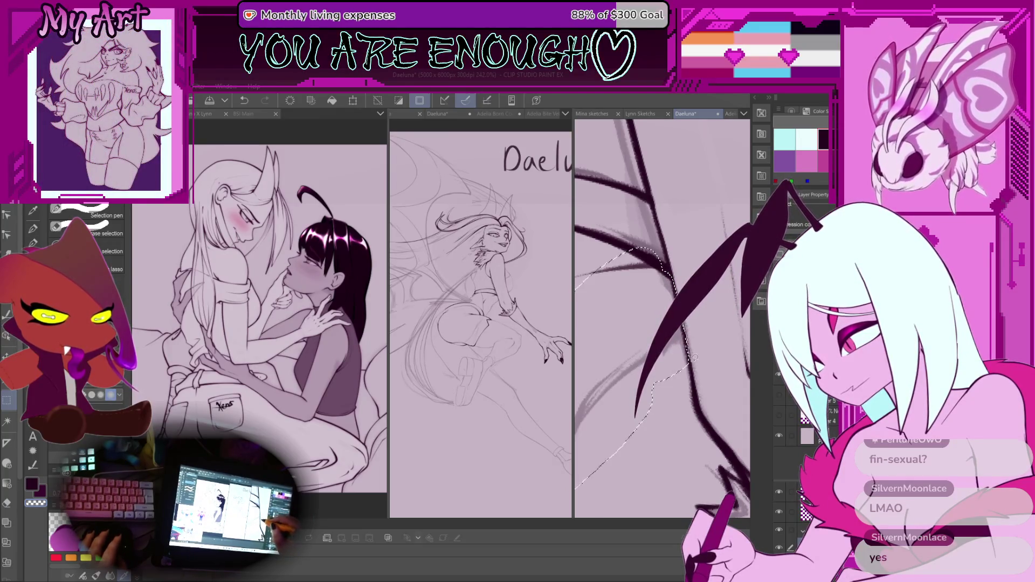
scroll(697, 401, "down", 3)
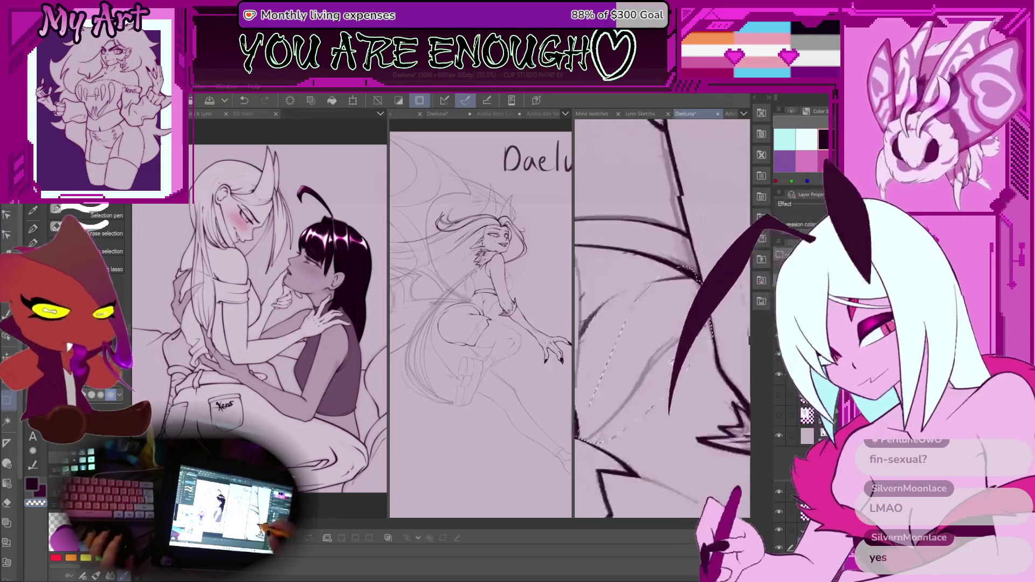
scroll(666, 382, "up", 5)
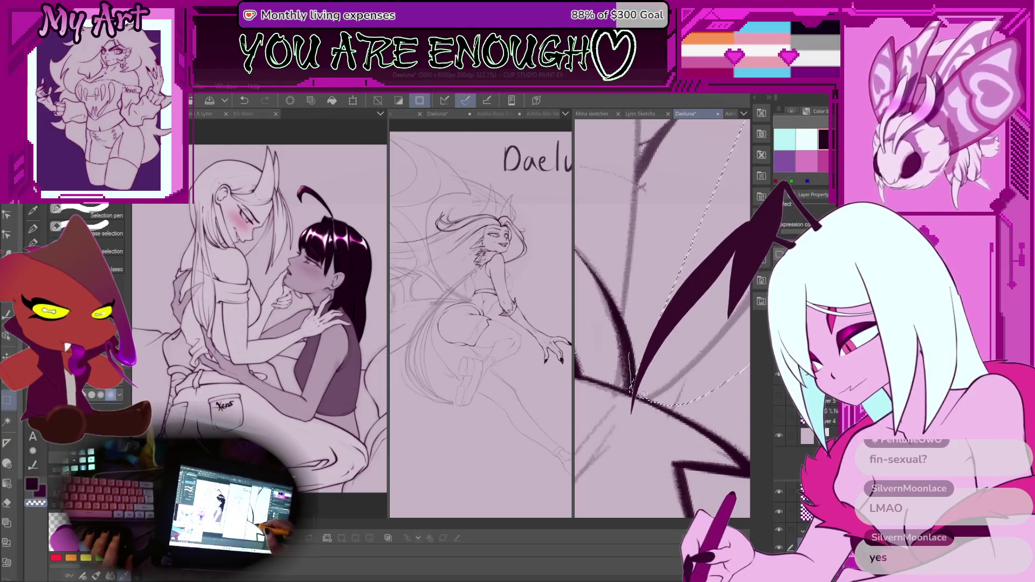
With the Lineart Pencil, ink a wing stroke inside the selection, then undo the bad stroke.
key("p")
scroll(649, 330, "down", 4)
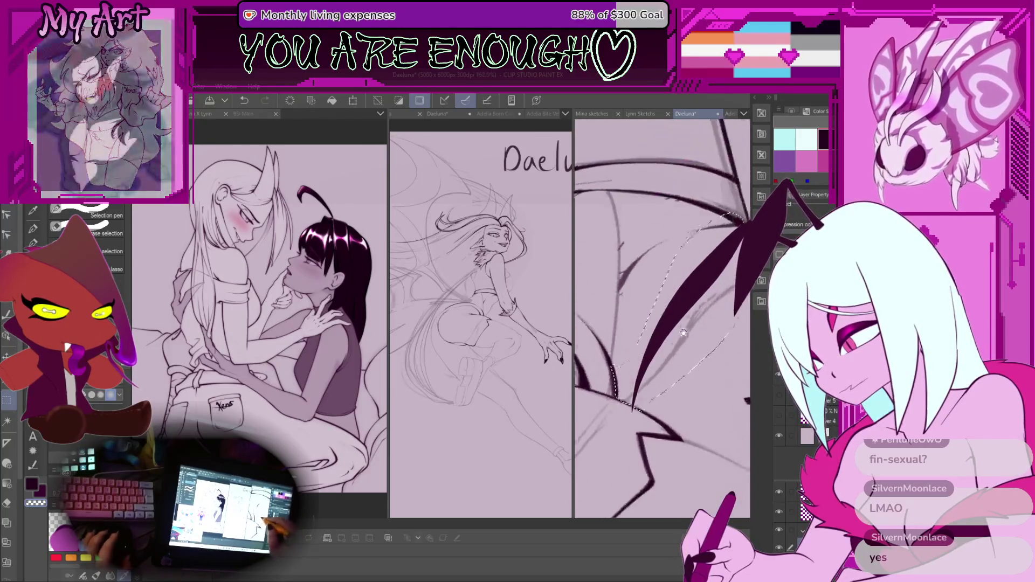
left_click_drag(628, 380, 653, 391)
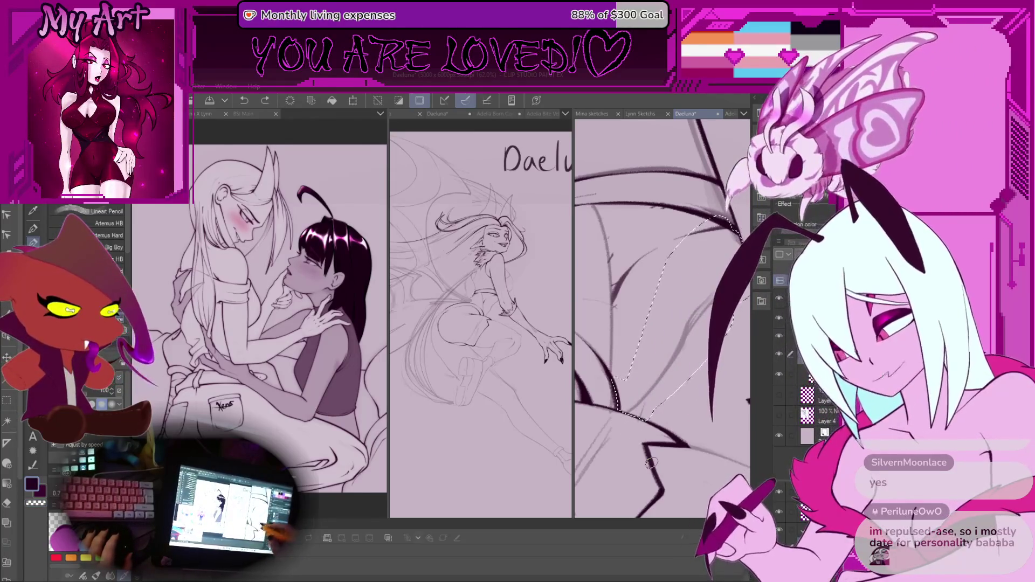
left_click_drag(620, 384, 615, 399)
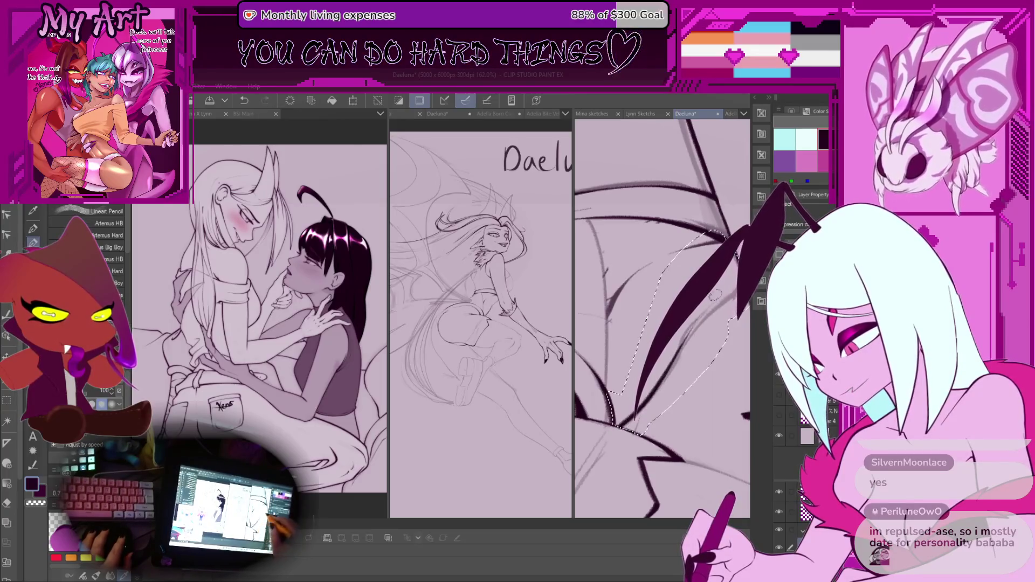
left_click_drag(672, 360, 627, 420)
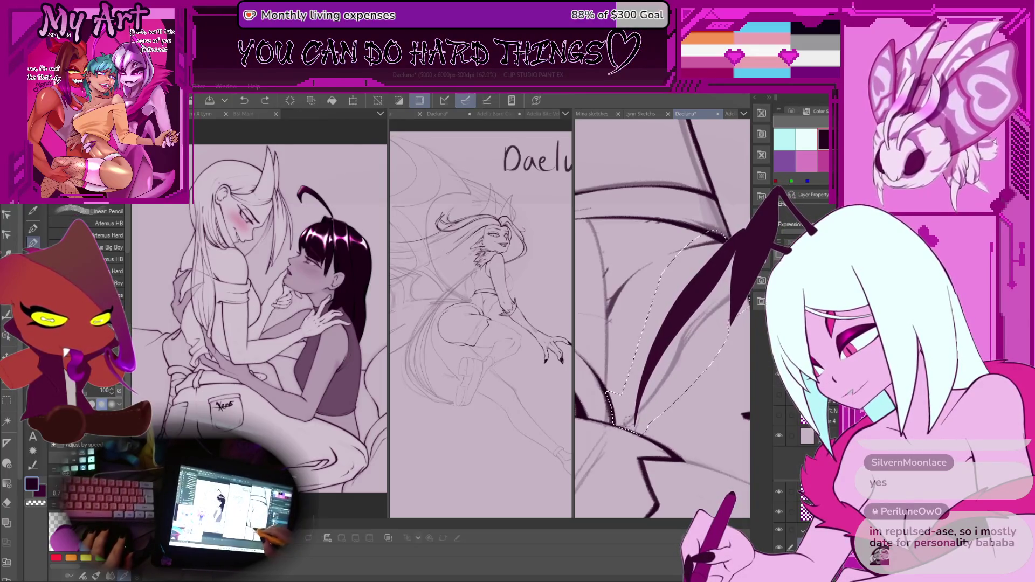
key("ctrl+z")
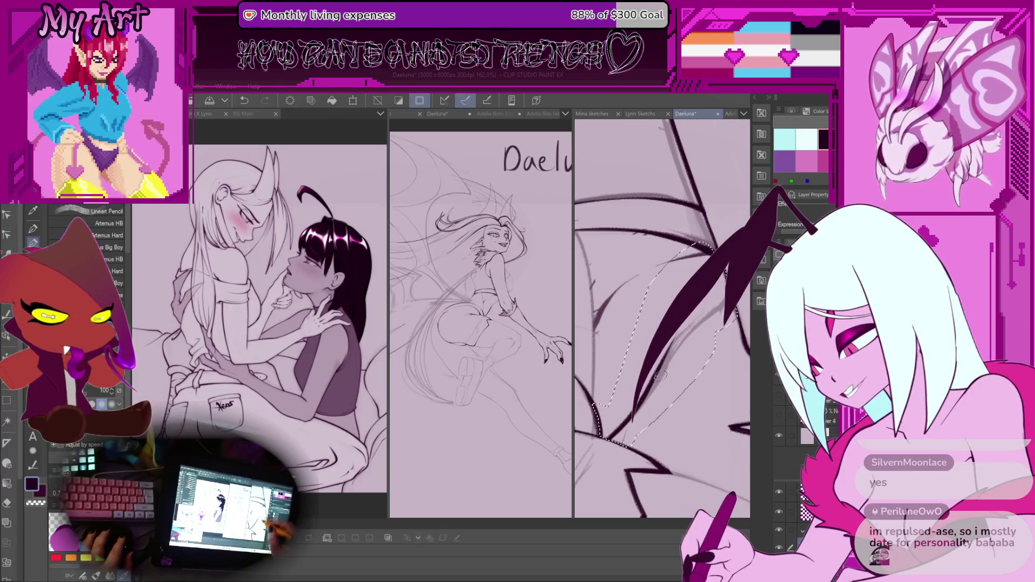
scroll(658, 376, "up", 2)
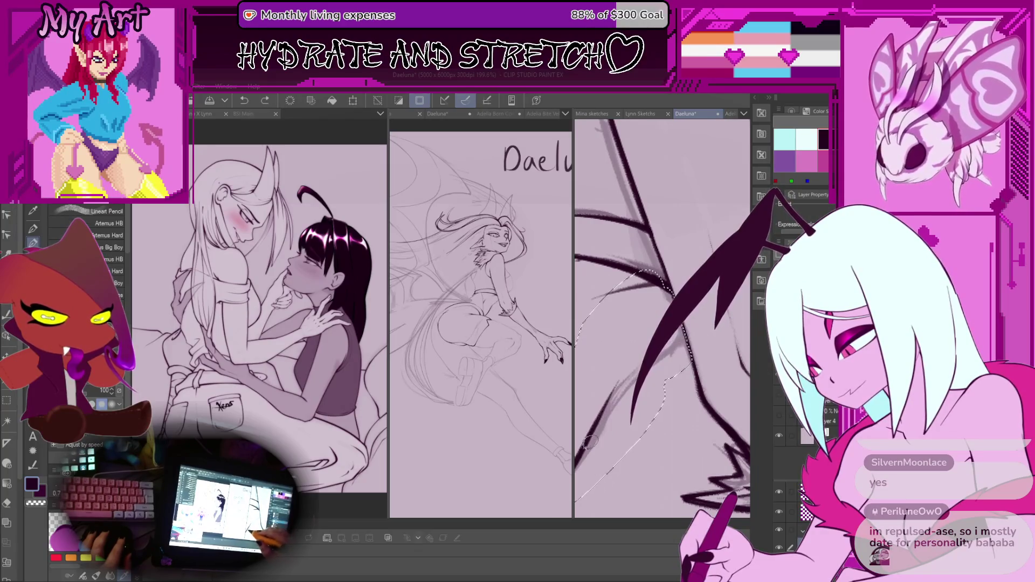
scroll(689, 399, "down", 2)
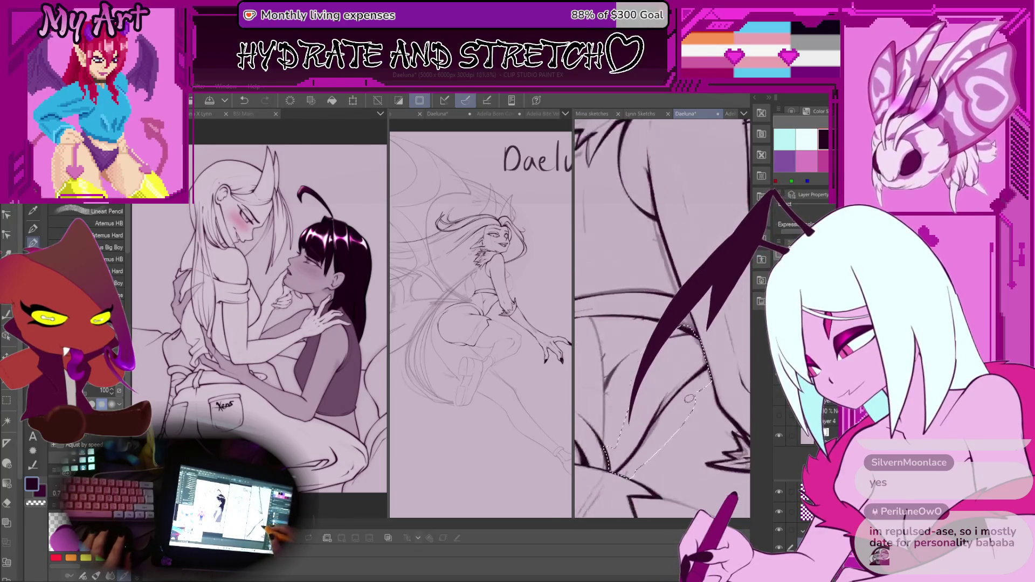
scroll(689, 399, "up", 1)
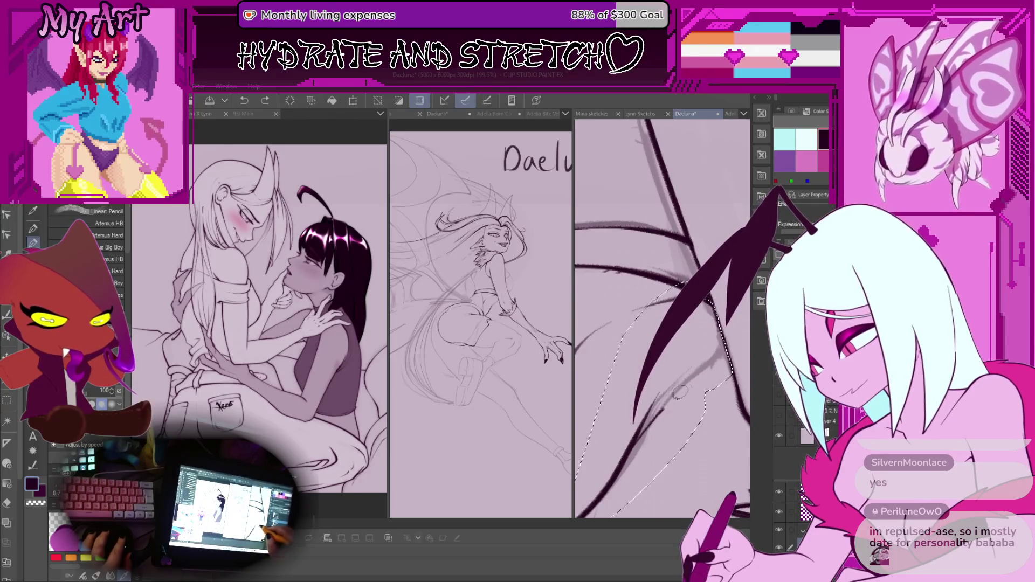
scroll(682, 404, "down", 2)
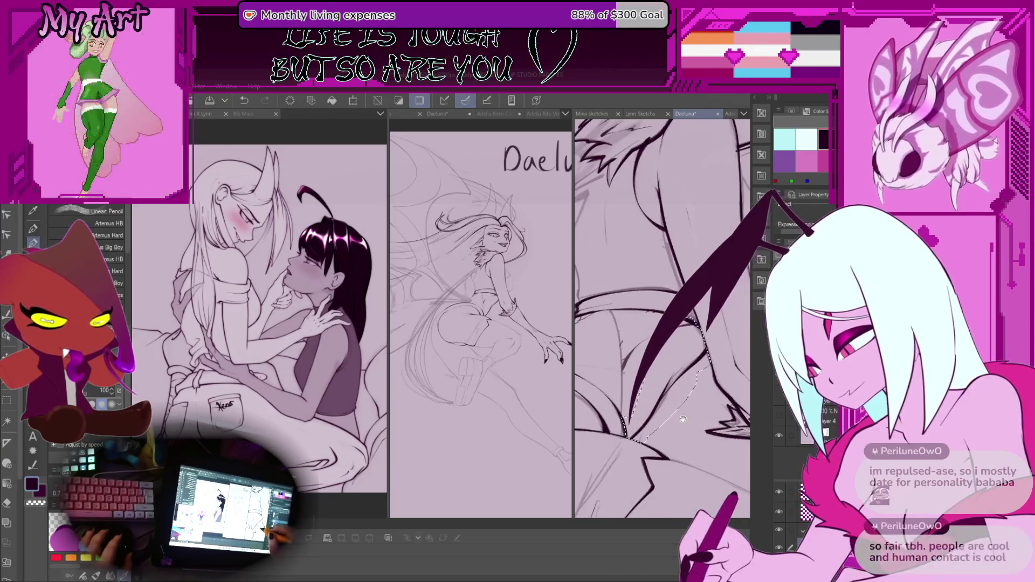
Lasso a new stretch of the wing for inking.
scroll(680, 412, "up", 2)
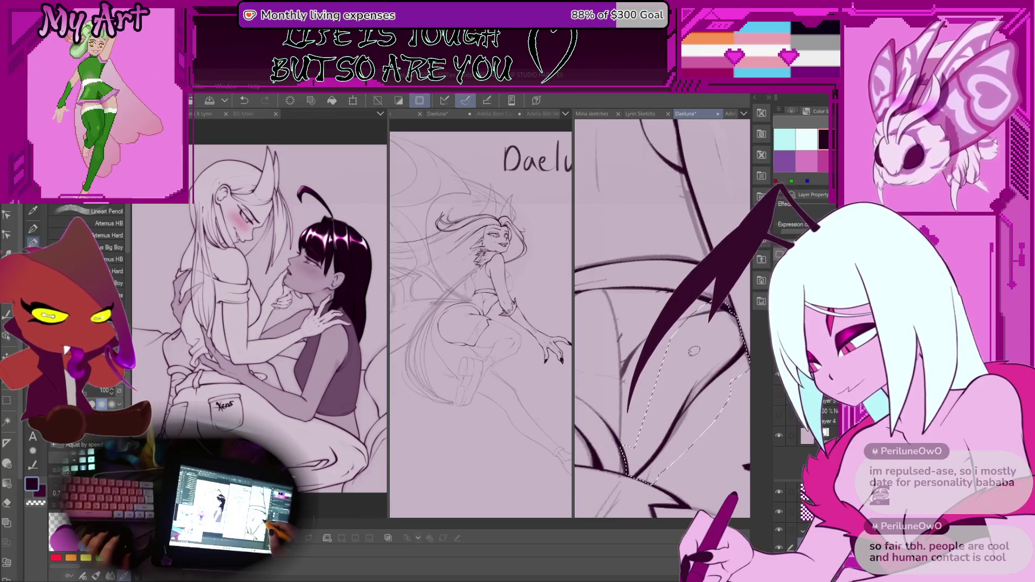
scroll(688, 383, "down", 1)
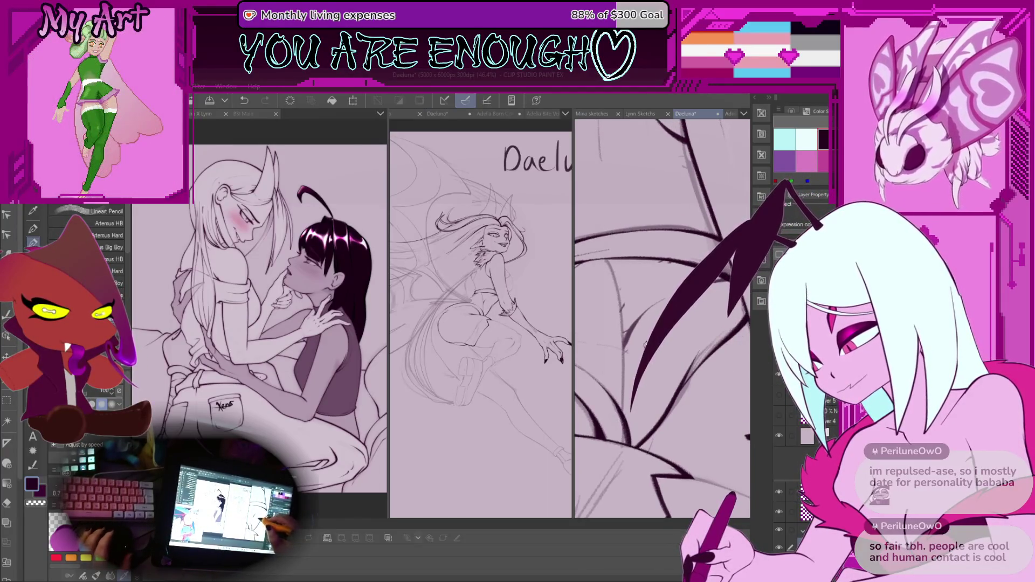
key("m")
scroll(636, 366, "up", 2)
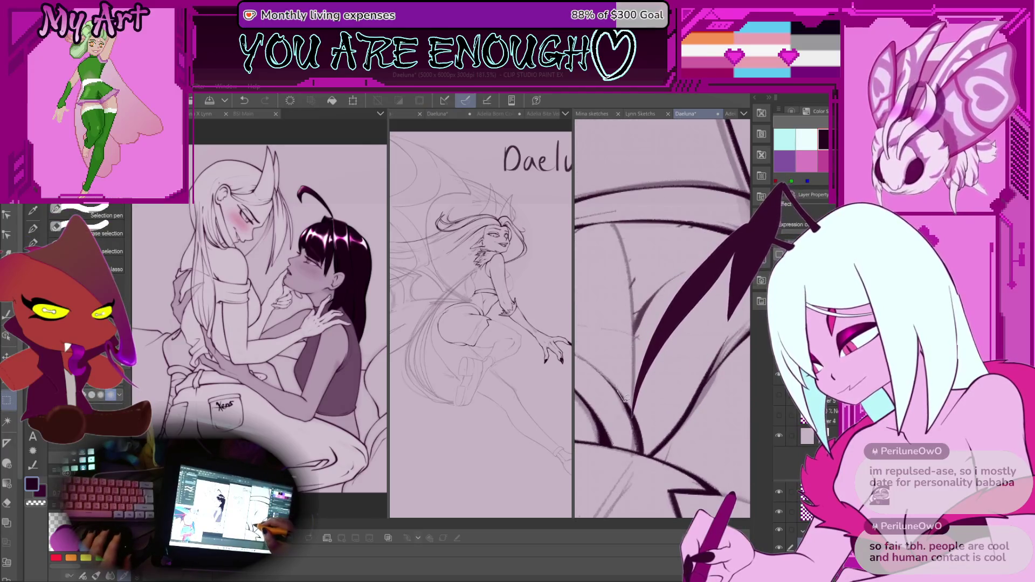
mouse_move(621, 397)
left_mouse_down()
mouse_move(634, 414)
mouse_move(659, 329)
mouse_move(662, 259)
mouse_move(626, 217)
left_mouse_up()
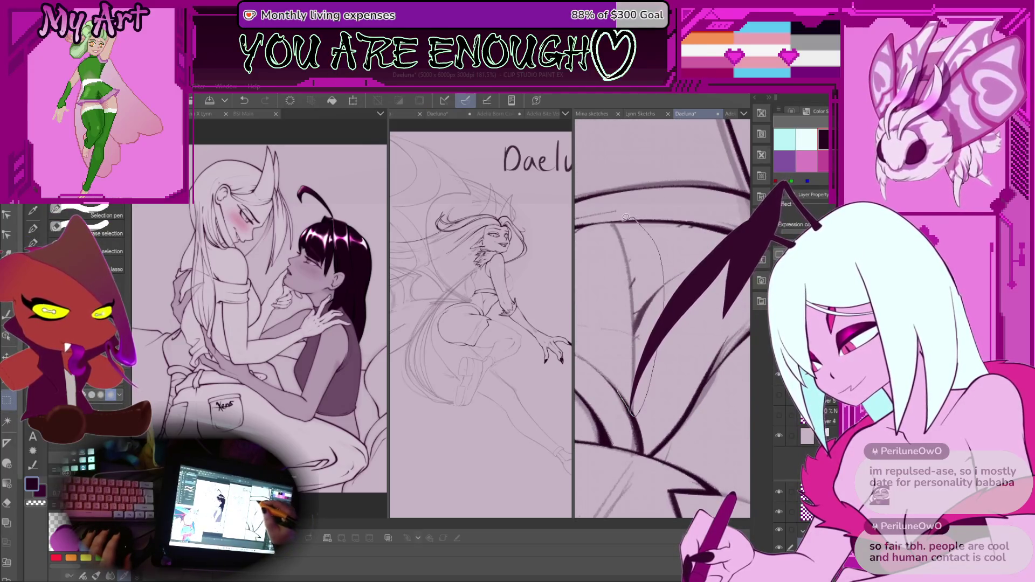
Rotate the canvas to follow the wing and ink membrane lines with the Lineart Pencil.
key("p")
scroll(710, 351, "down", 3)
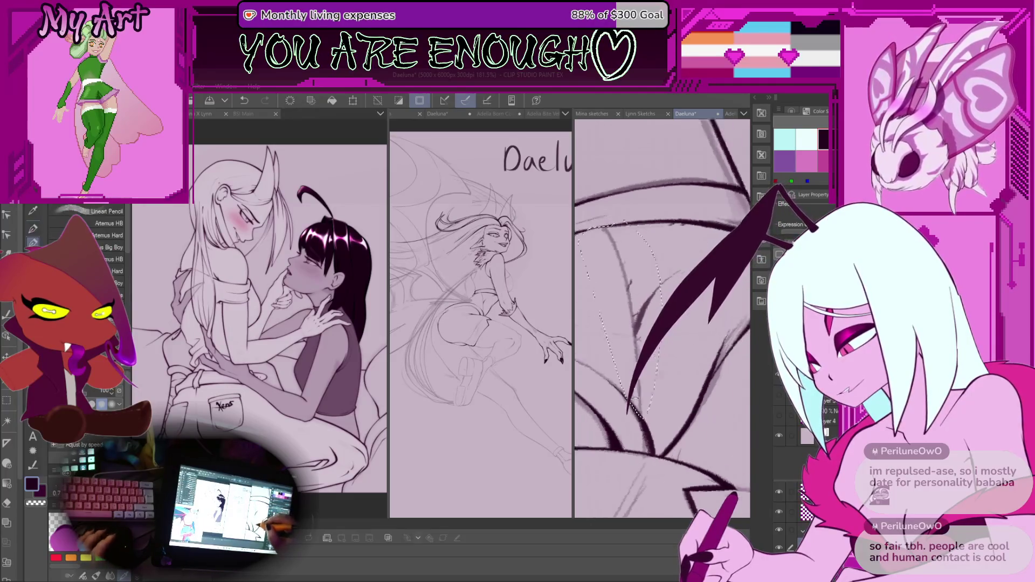
scroll(711, 351, "up", 2)
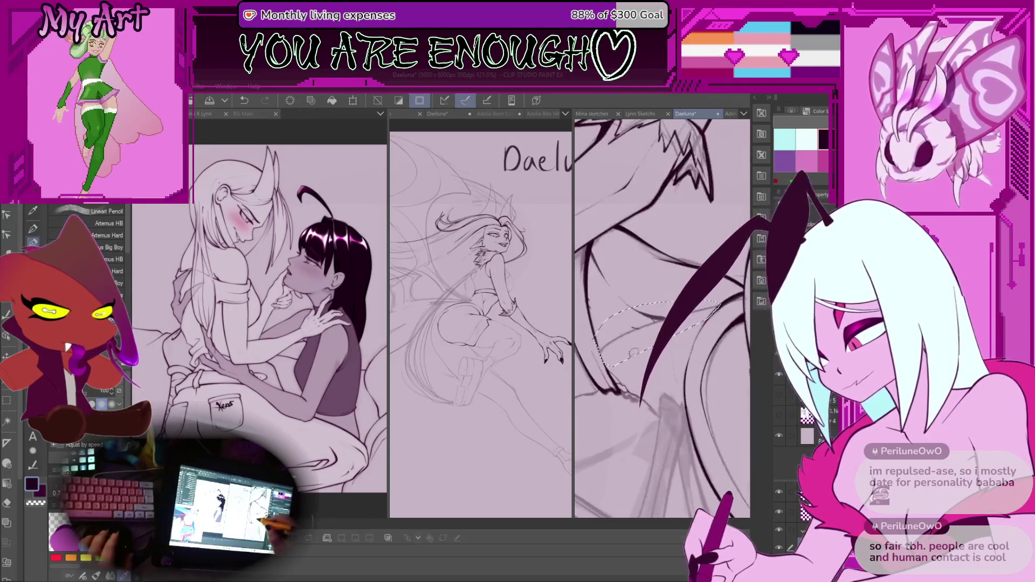
scroll(602, 353, "up", 2)
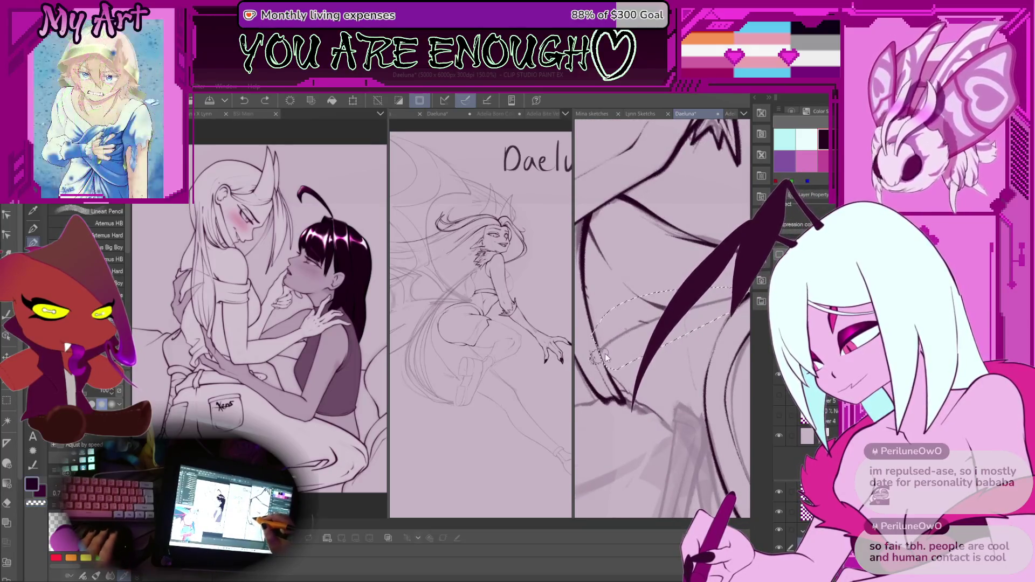
scroll(603, 353, "up", 1)
key("^")
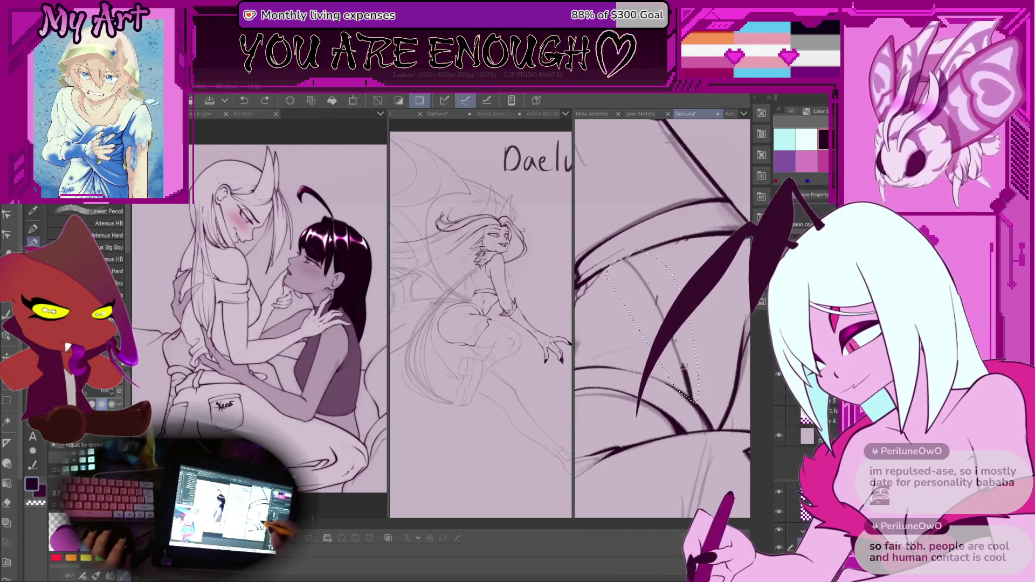
key("^")
key("^")
key("^")
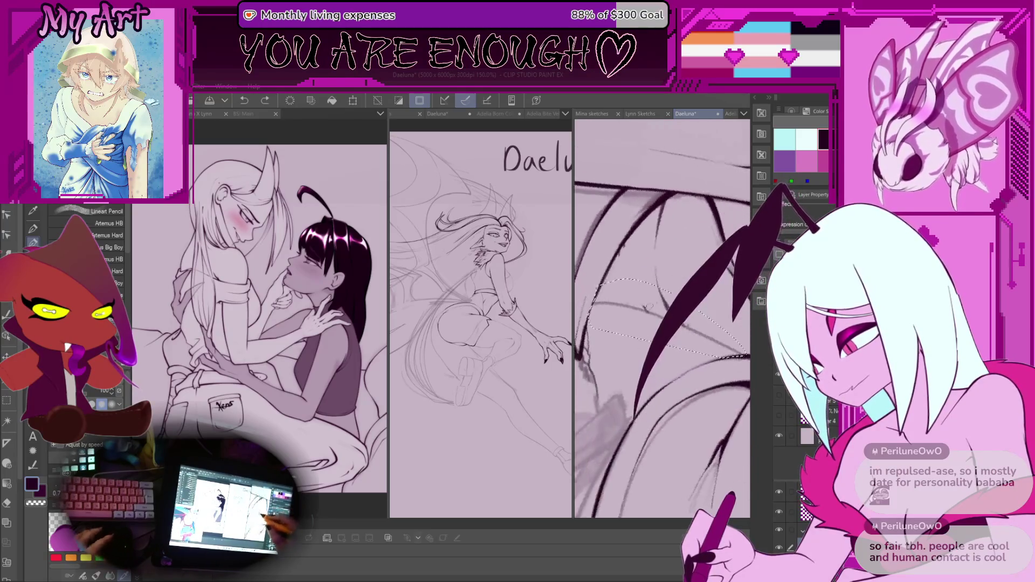
key("^")
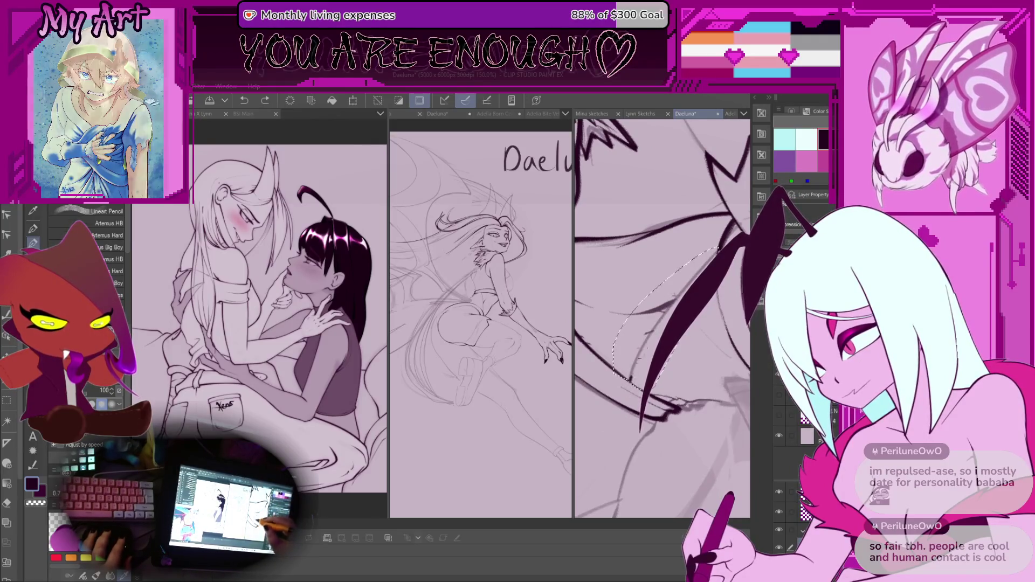
key("^")
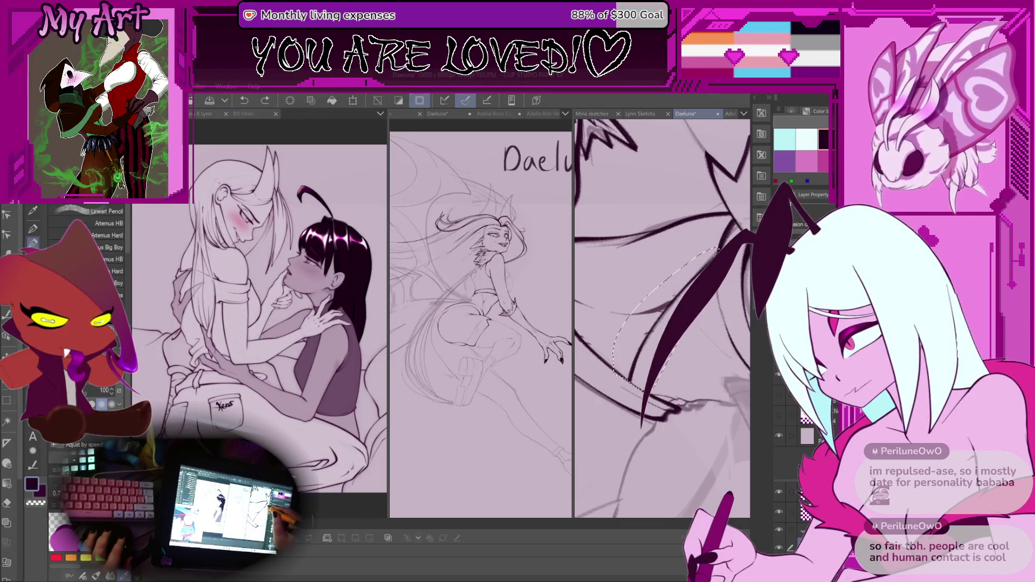
key("ctrl+z")
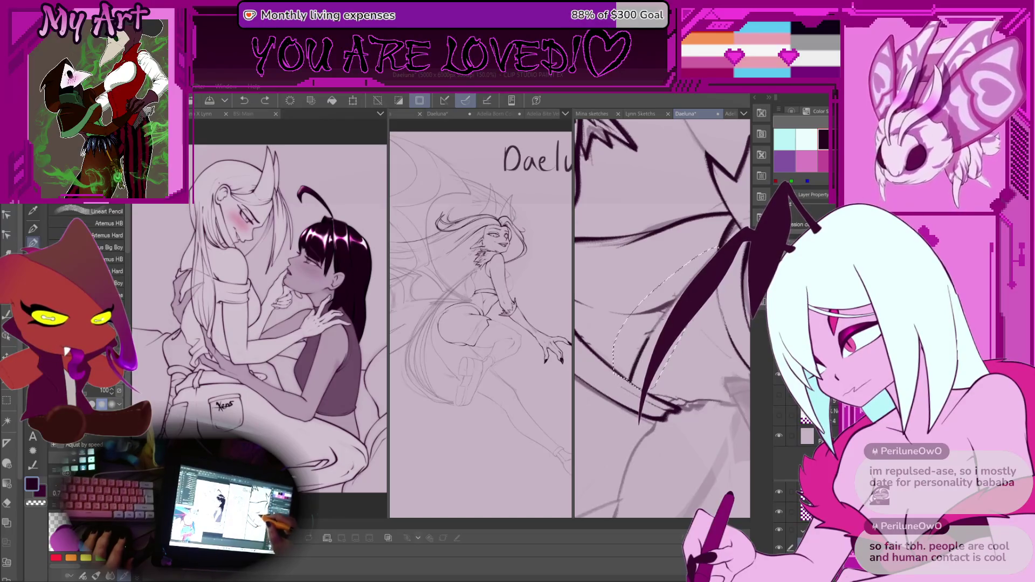
key("ctrl+y")
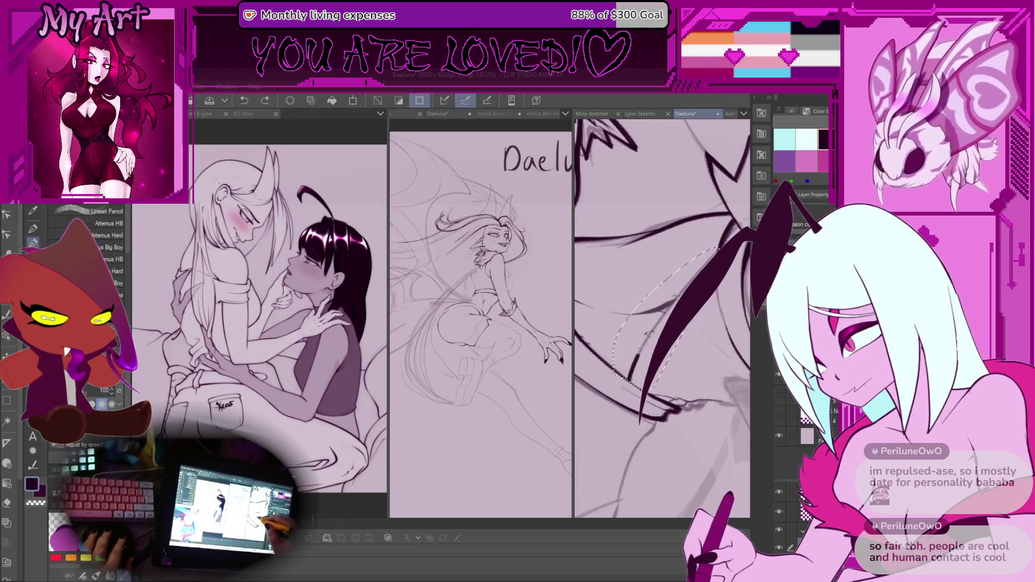
mouse_move(663, 302)
left_mouse_down()
mouse_move(625, 357)
mouse_move(633, 341)
left_mouse_up()
Undo a missed pencil stroke and turn the canvas to new angles for the next wing lines.
key("m")
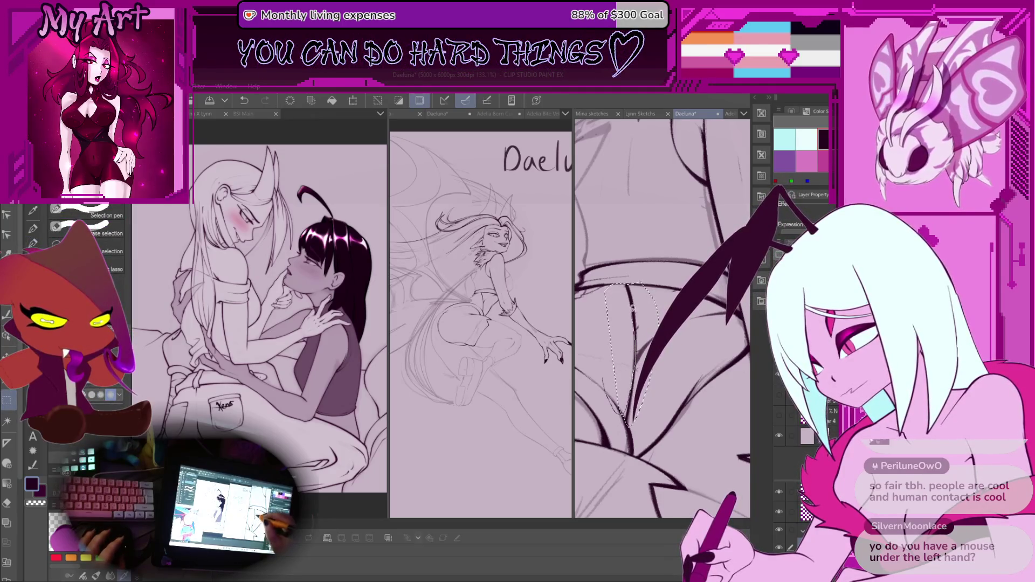
scroll(615, 351, "up", 5)
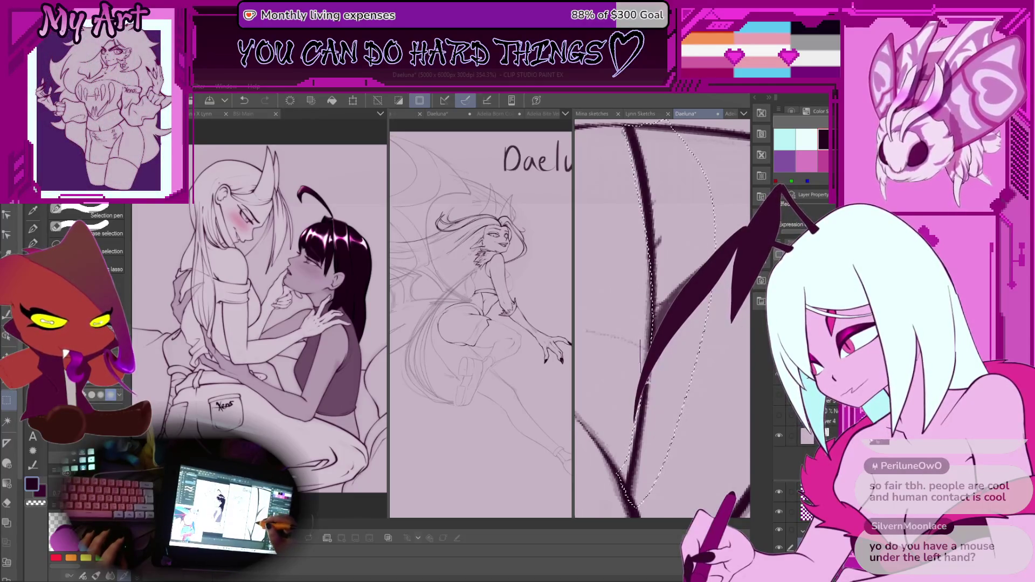
scroll(649, 300, "down", 3)
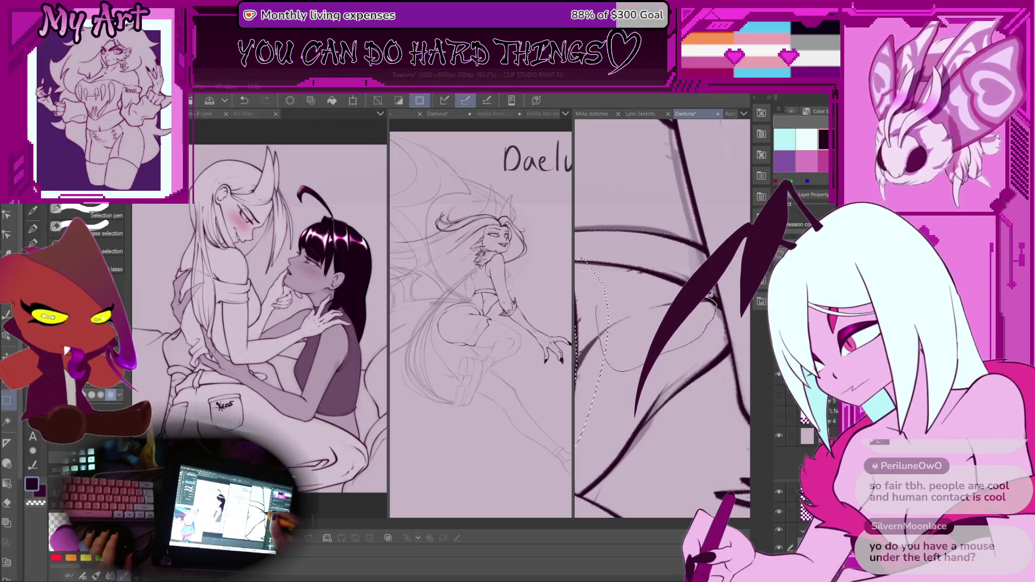
scroll(638, 306, "down", 1)
key("p")
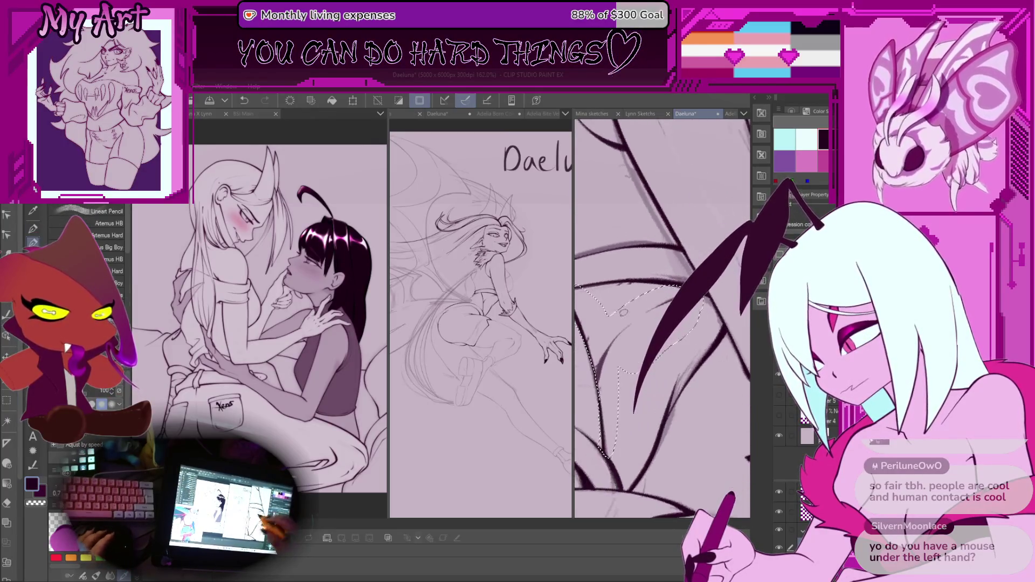
key("ctrl+z")
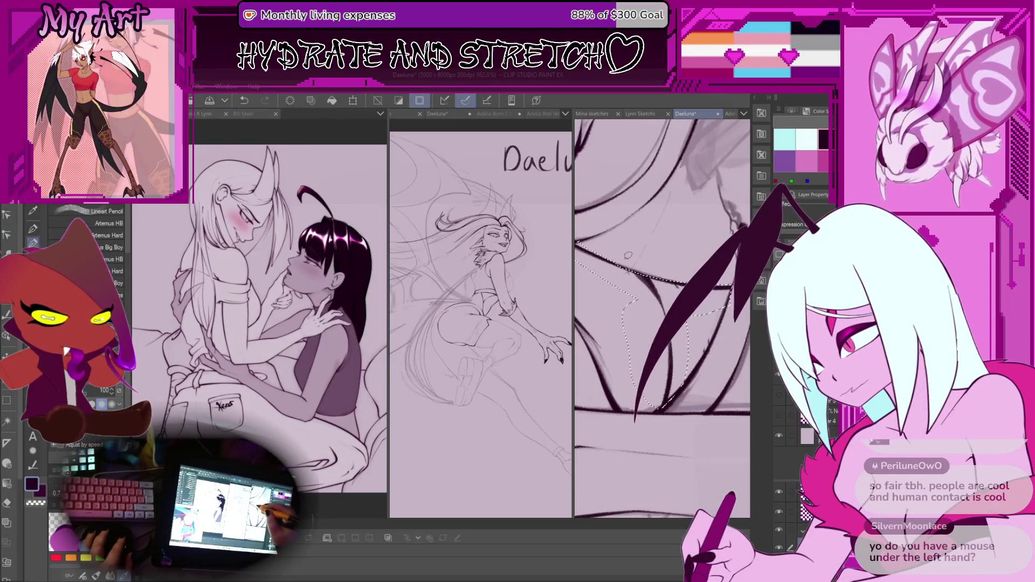
scroll(650, 325, "up", 5)
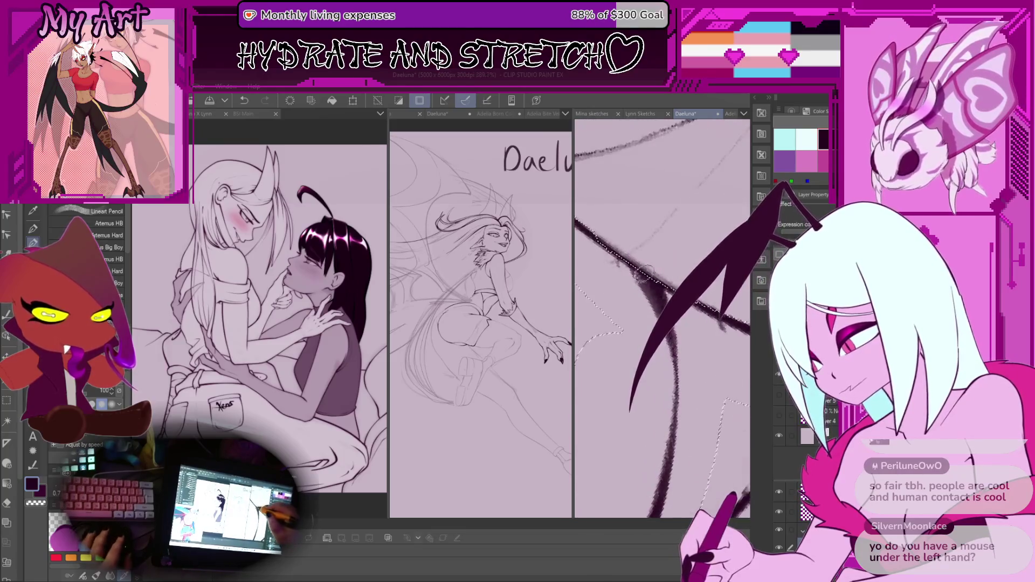
left_click_drag(665, 345, 685, 302)
mouse_move(698, 253)
left_mouse_down()
mouse_move(625, 387)
mouse_move(685, 334)
mouse_move(701, 327)
mouse_move(674, 382)
mouse_move(728, 334)
left_mouse_up()
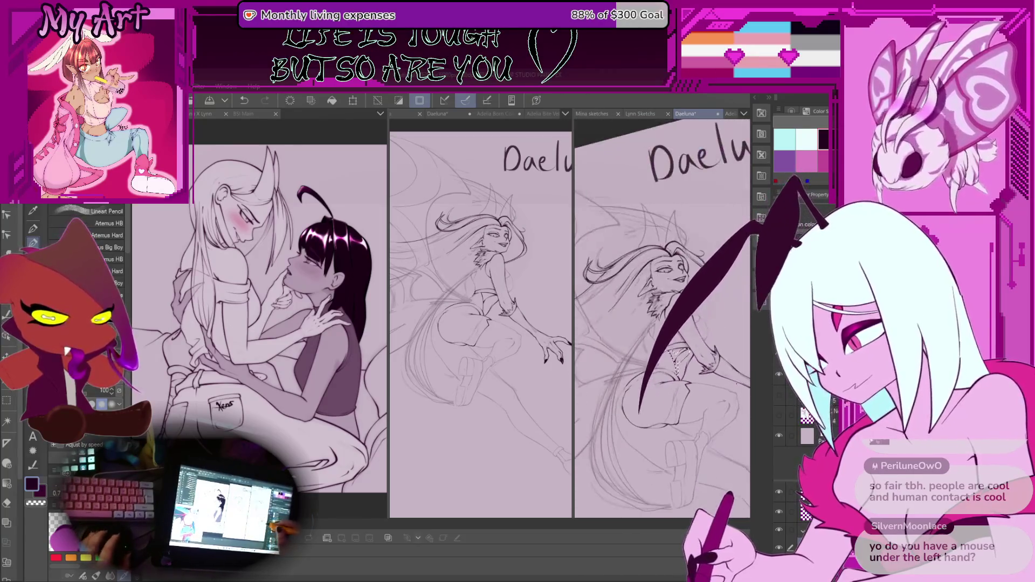
Deselect the lasso with Ctrl+D and toggle the rough sketch layer back on, showing wings and legs.
left_click(779, 375)
key("ctrl+d")
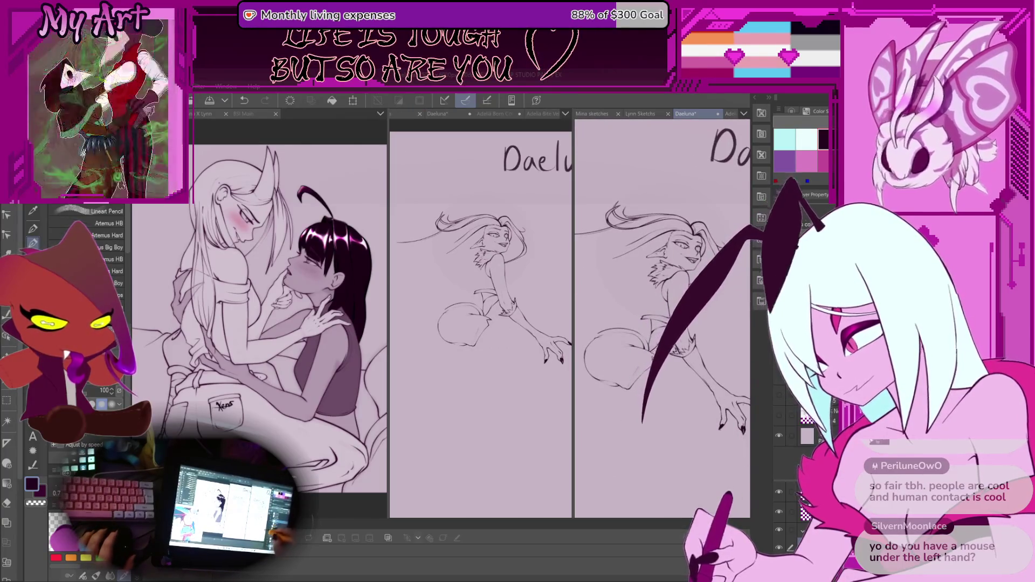
left_click(779, 394)
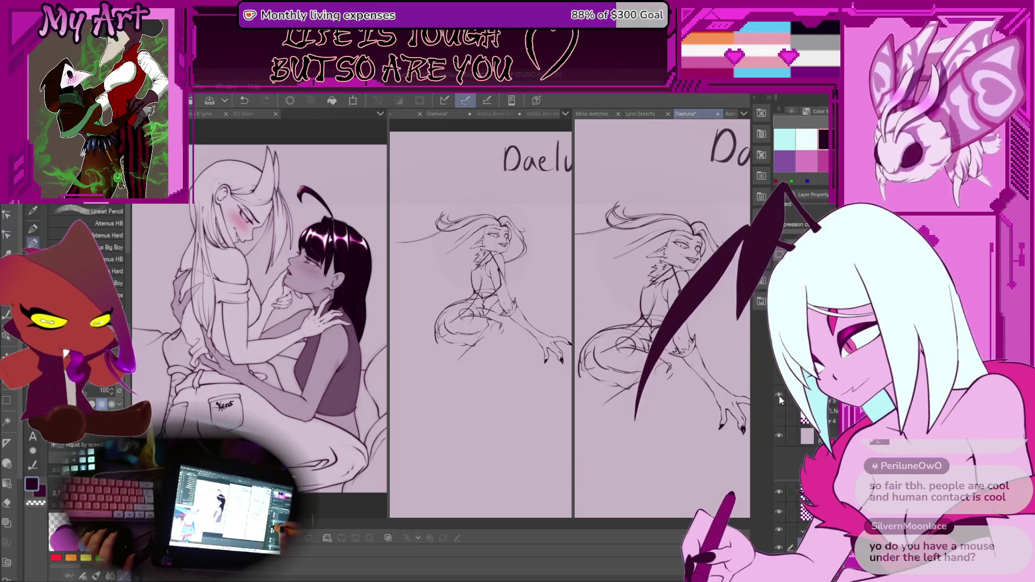
left_click(779, 390)
left_click(778, 392)
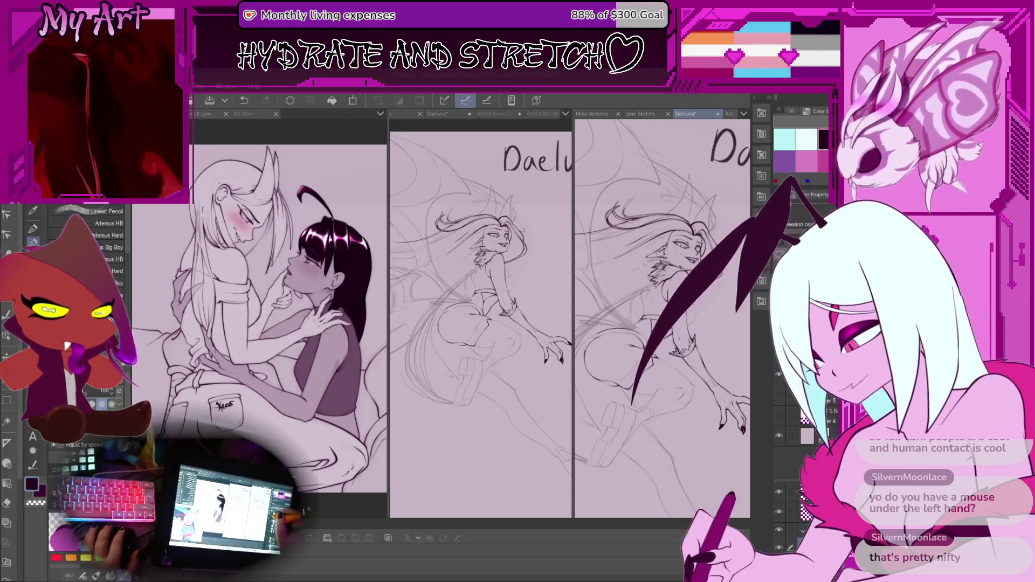
scroll(662, 318, "down", 3)
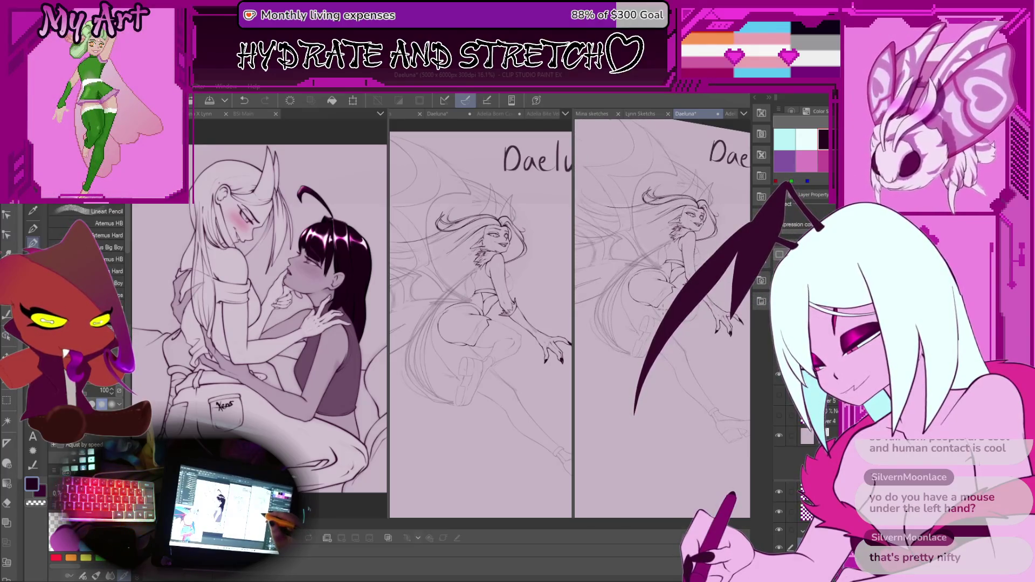
Zoom to the hips and legs, hiding then restoring the rough sketch to check the lineart.
scroll(662, 318, "up", 3)
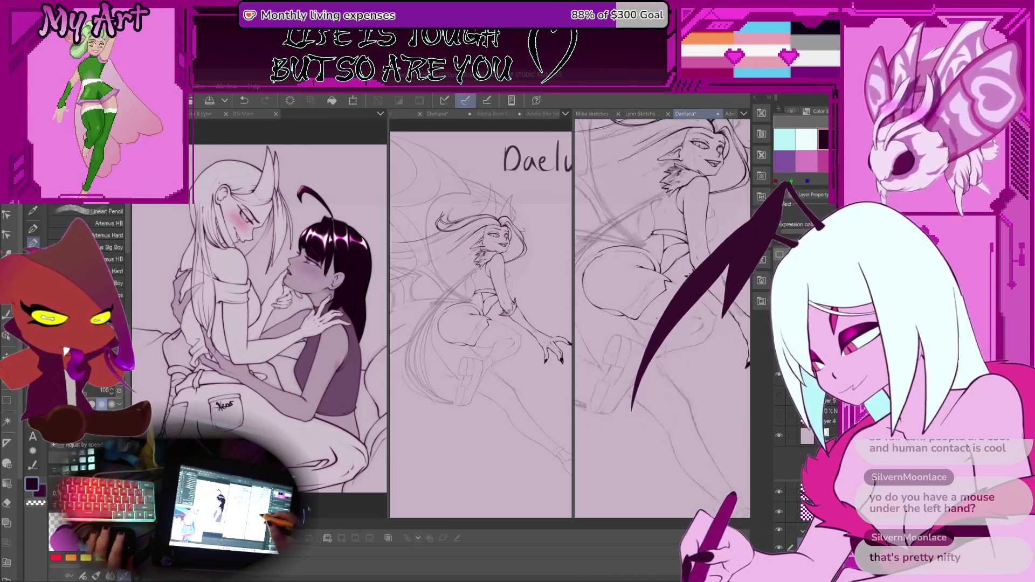
scroll(662, 318, "up", 3)
scroll(662, 318, "up", 3)
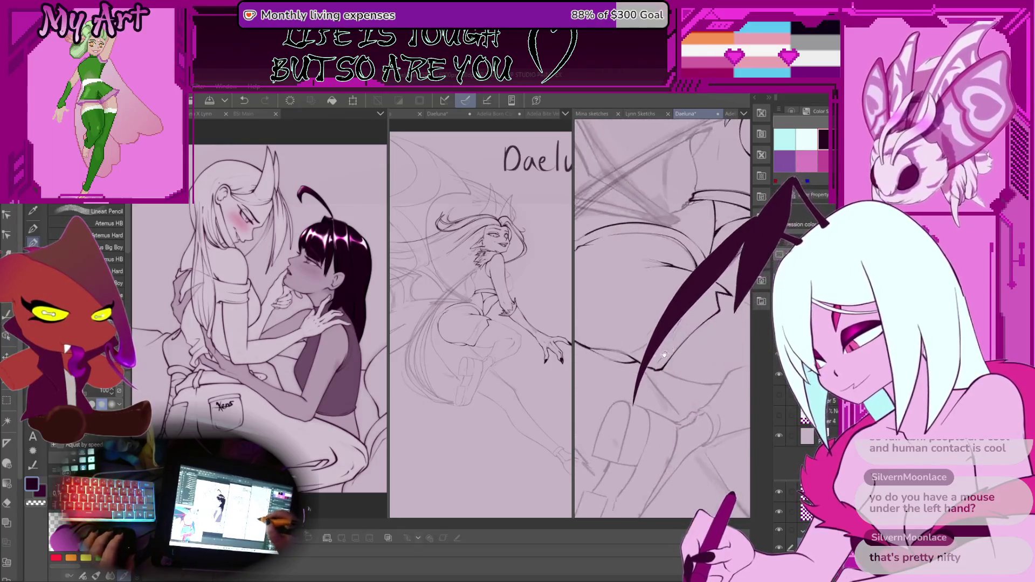
scroll(662, 318, "down", 5)
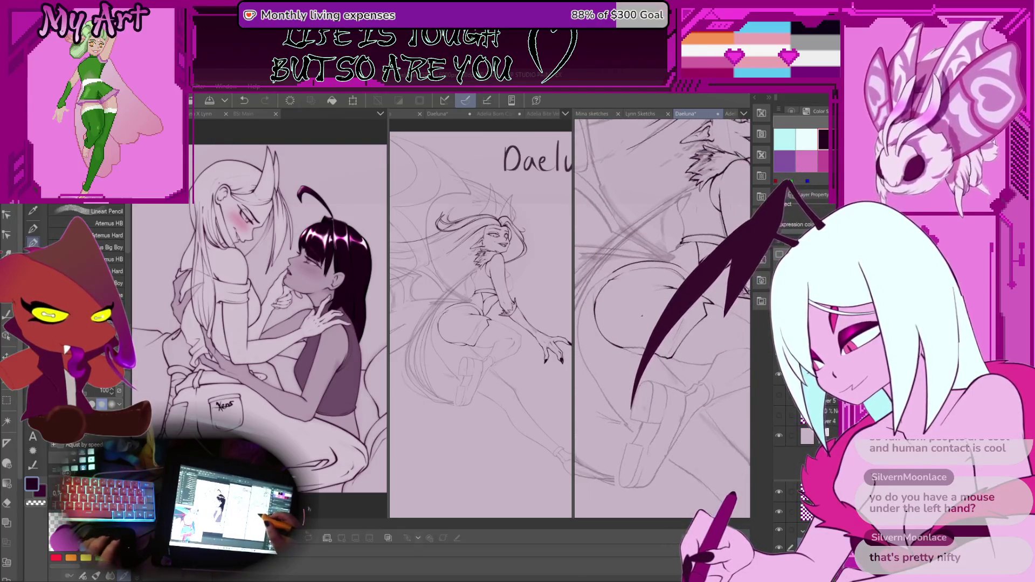
scroll(631, 341, "up", 5)
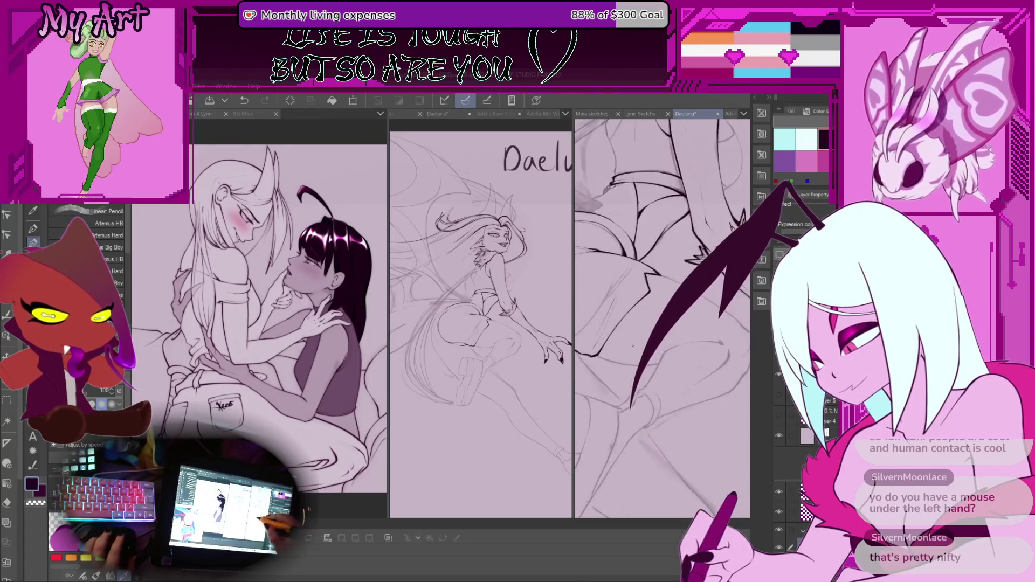
left_click_drag(684, 292, 638, 322)
key("Delete")
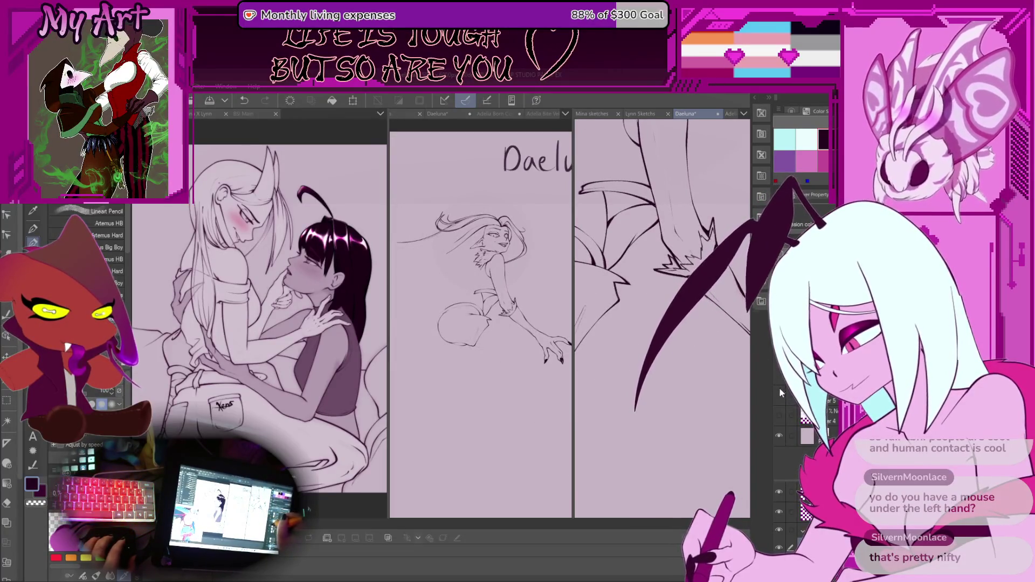
key("ctrl+z")
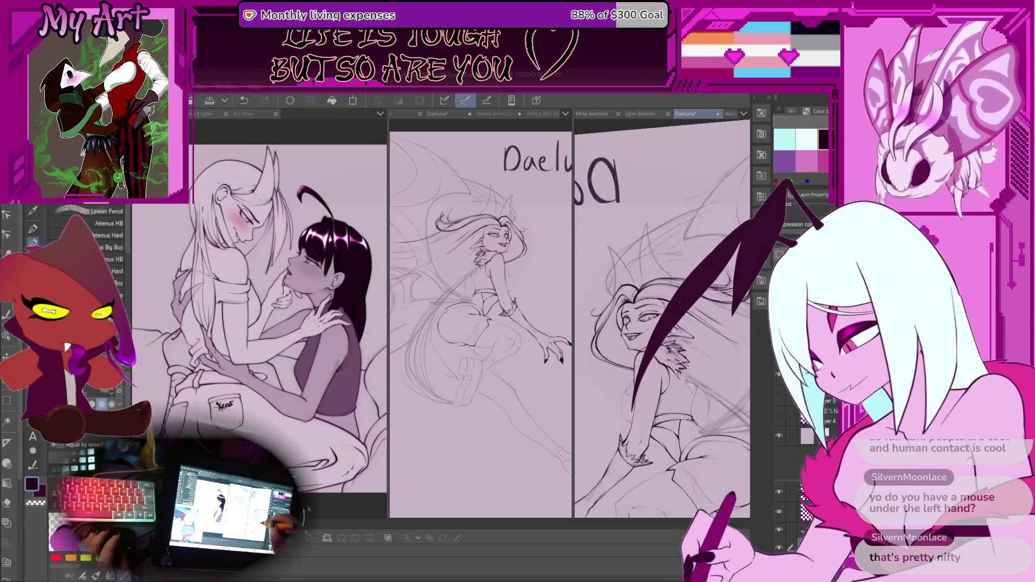
Ink a short dark line on the leg, then move the view to the next linework.
scroll(662, 318, "up", 1)
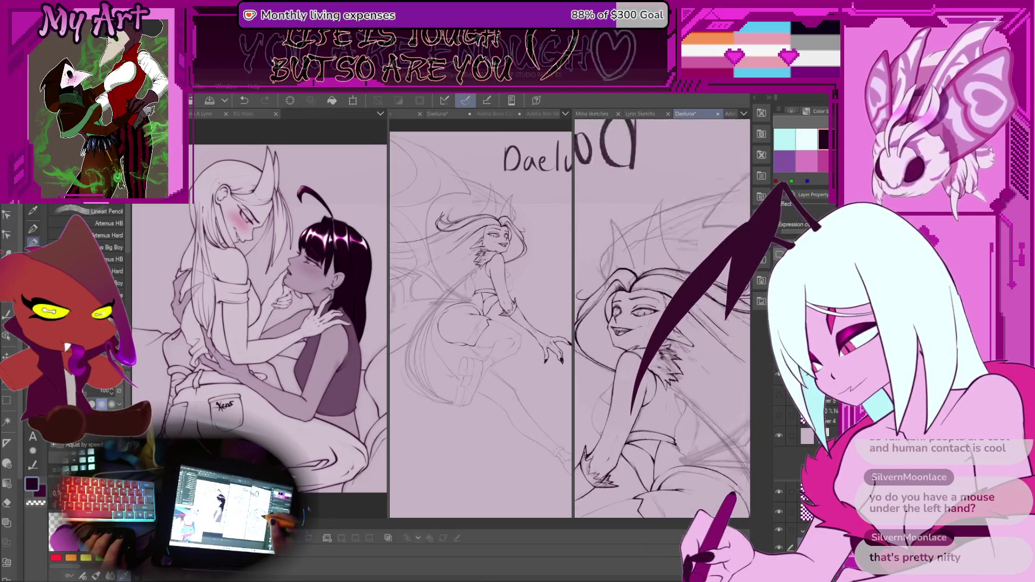
scroll(662, 318, "up", 1)
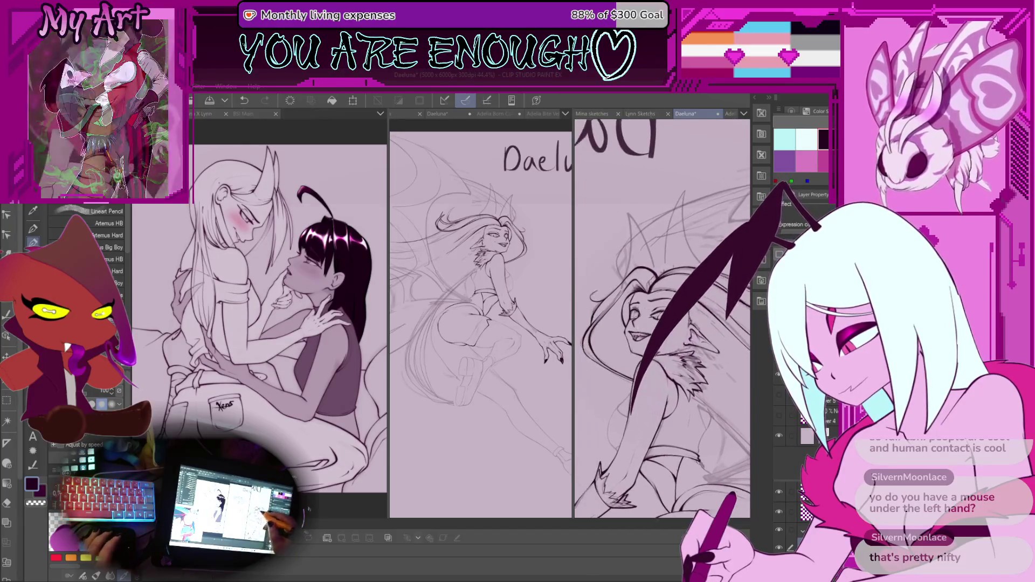
scroll(616, 320, "up", 1)
scroll(662, 318, "down", 3)
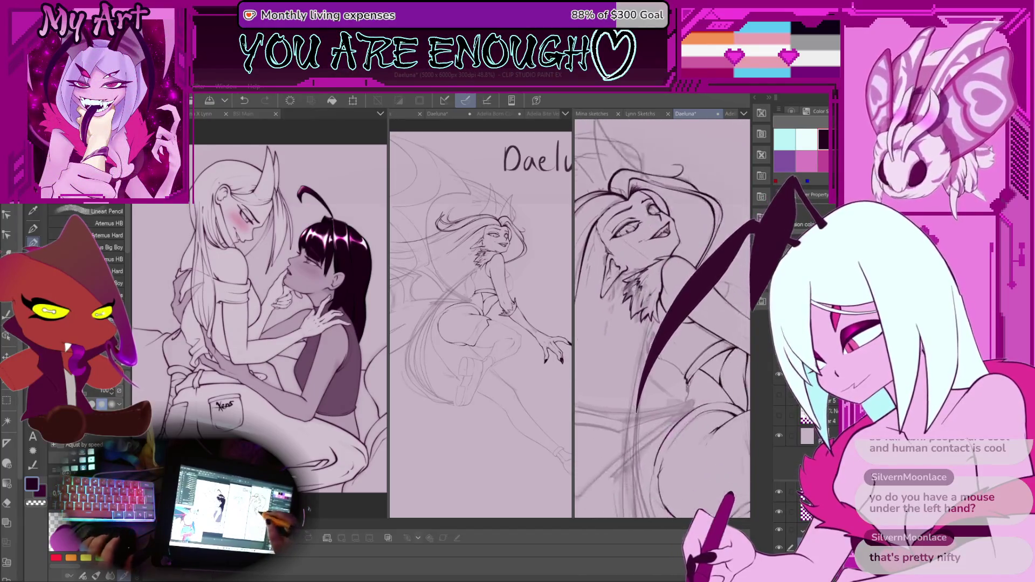
scroll(656, 363, "up", 5)
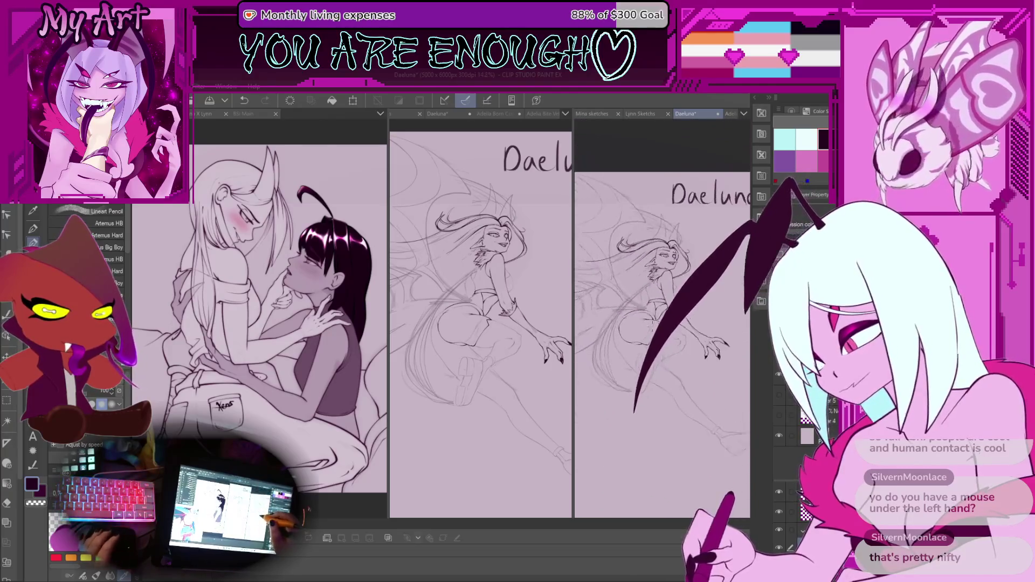
scroll(656, 362, "down", 2)
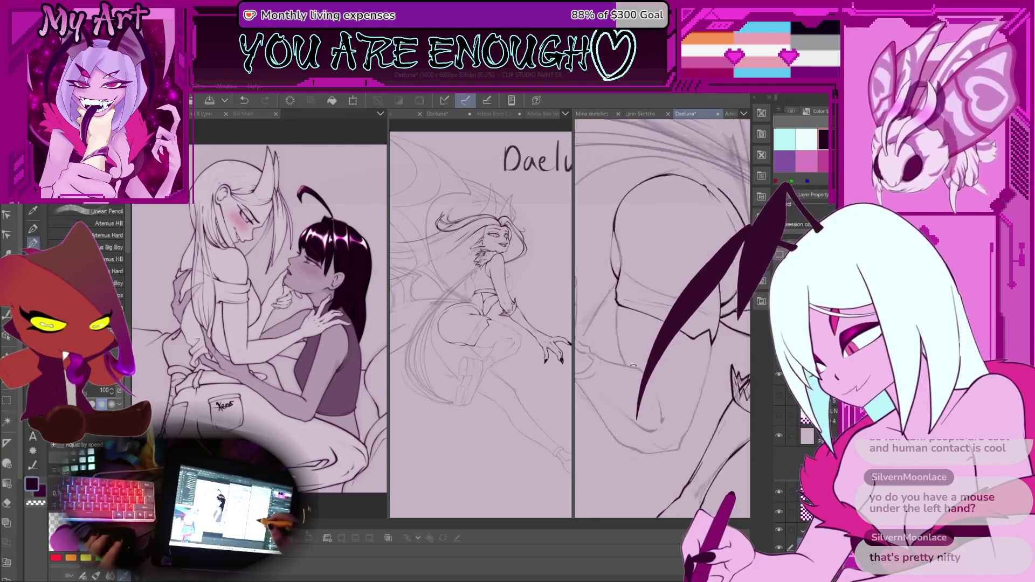
scroll(617, 286, "up", 2)
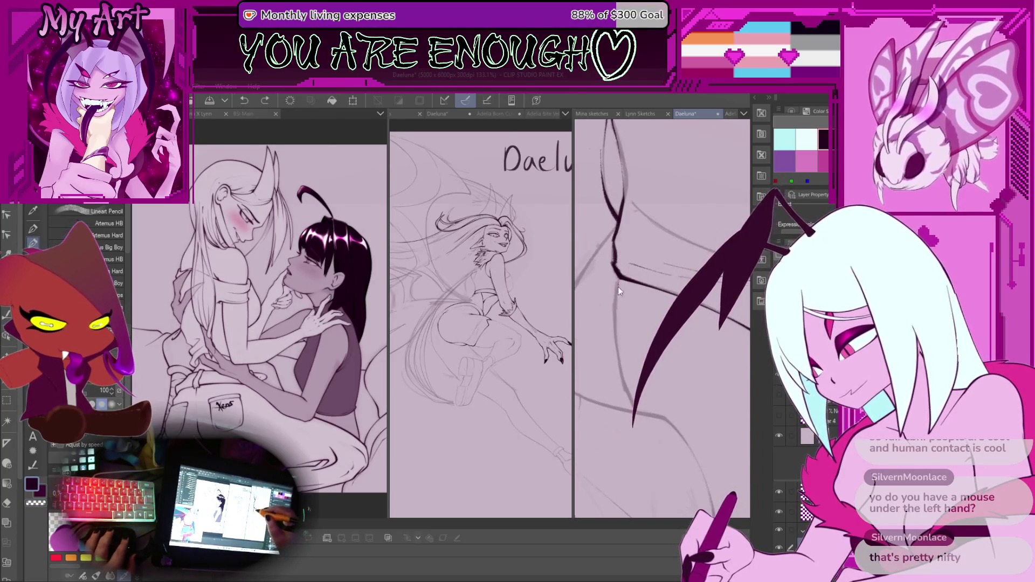
left_click_drag(617, 275, 619, 299)
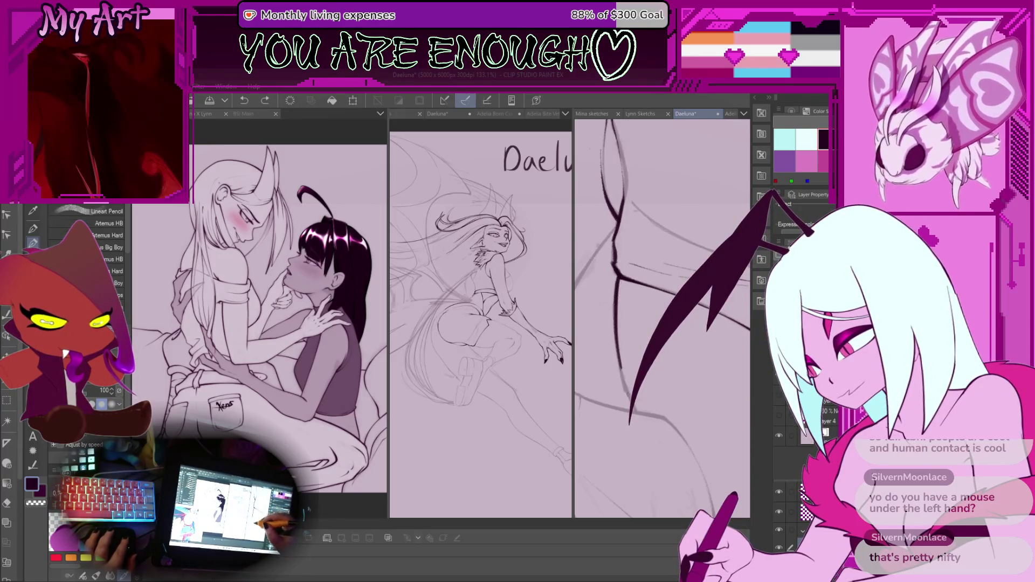
scroll(650, 436, "down", 5)
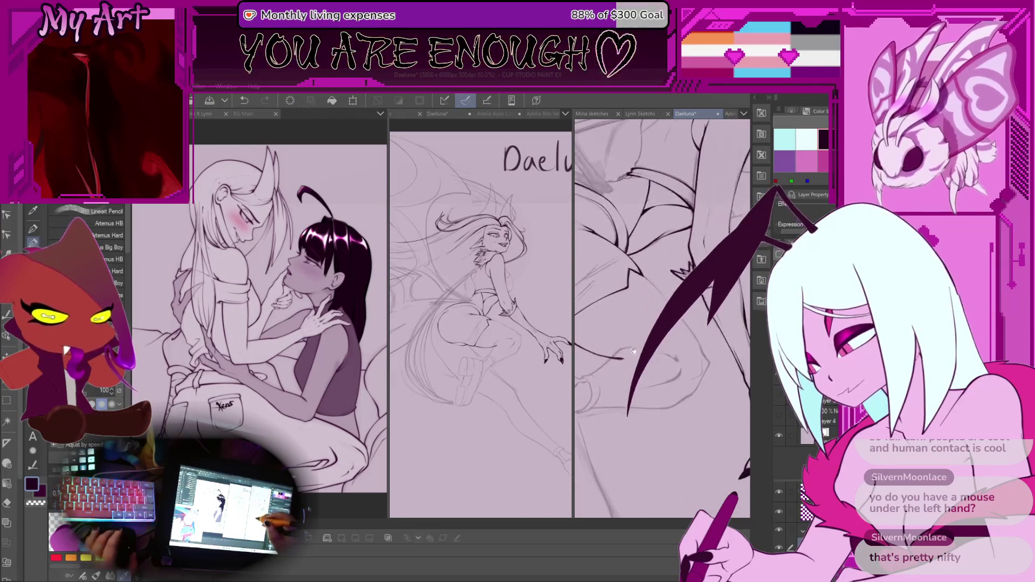
scroll(662, 319, "up", 3)
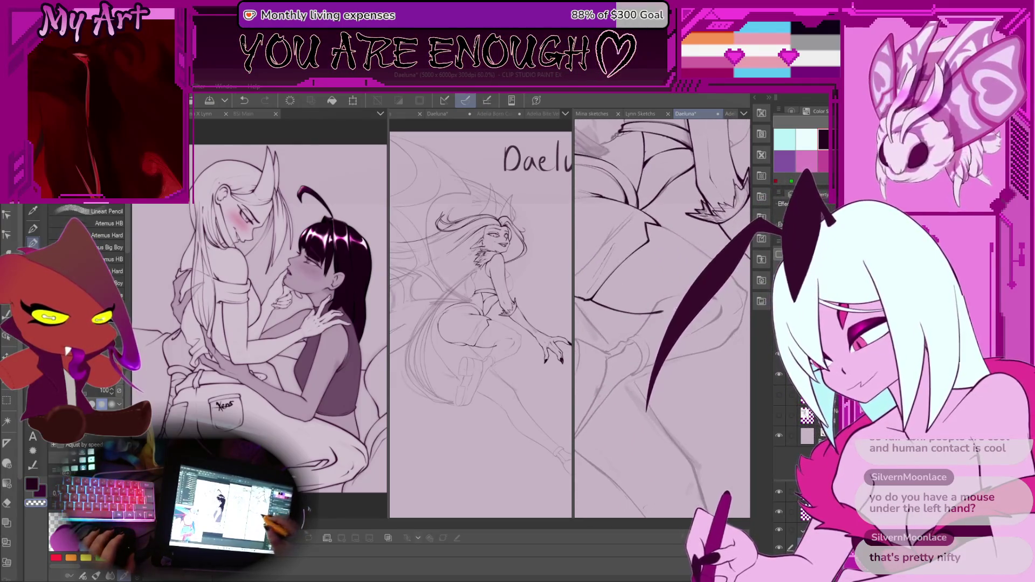
scroll(662, 318, "up", 3)
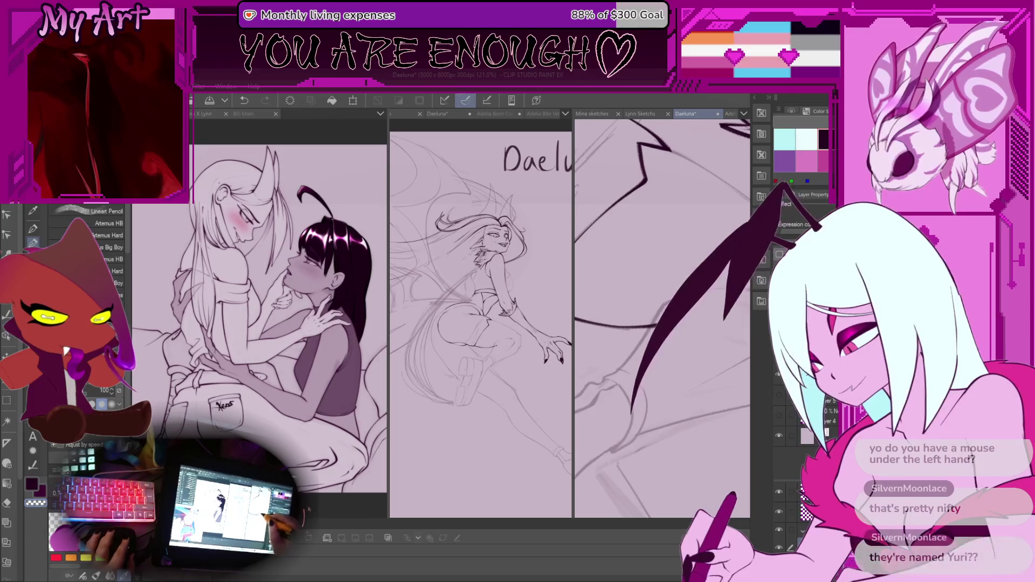
mouse_move(668, 353)
left_mouse_down()
mouse_move(667, 323)
mouse_move(666, 343)
left_mouse_up()
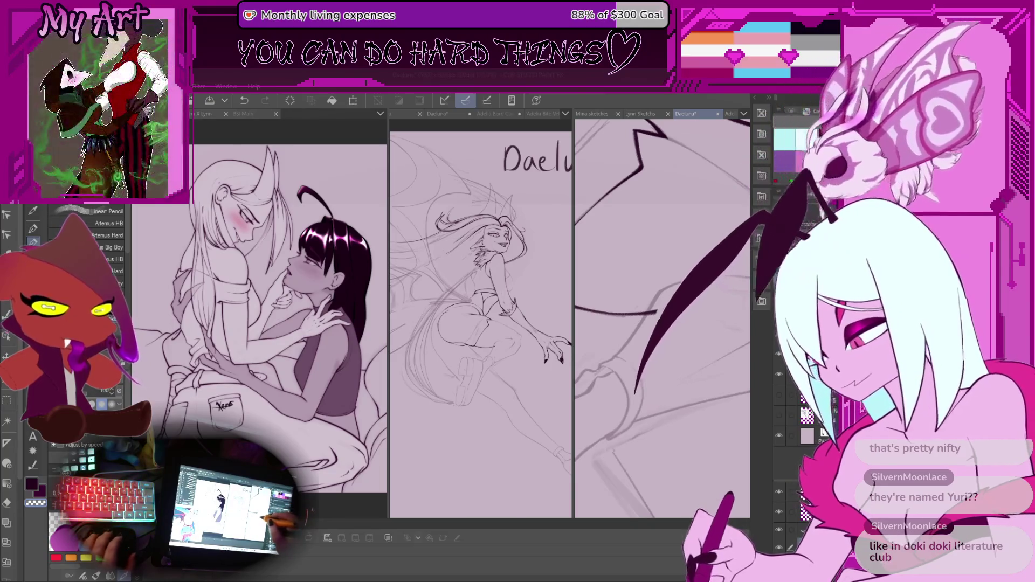
left_click_drag(652, 286, 669, 305)
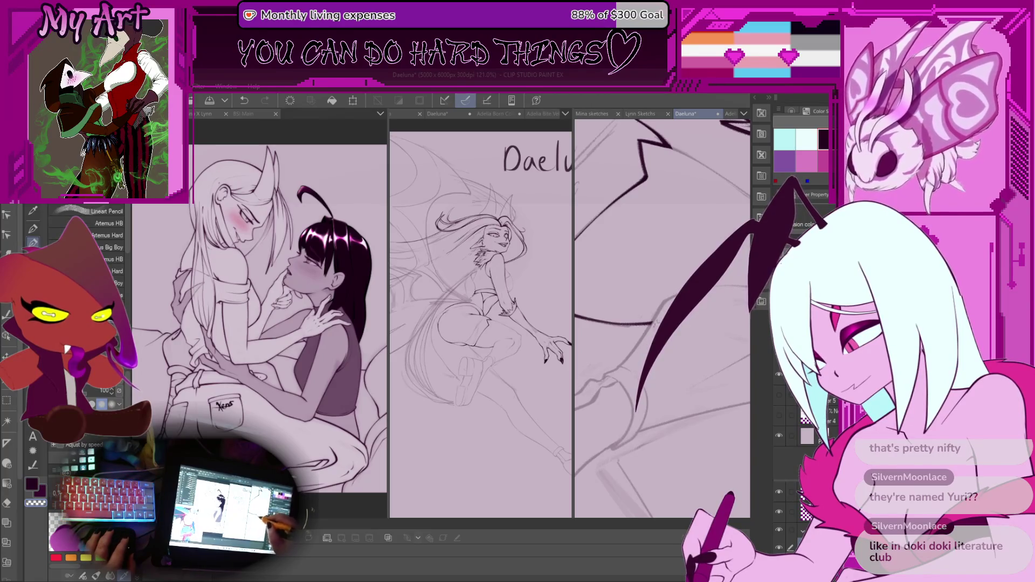
mouse_move(634, 360)
left_mouse_down()
mouse_move(710, 295)
mouse_move(620, 362)
mouse_move(630, 327)
mouse_move(651, 309)
mouse_move(656, 372)
mouse_move(653, 330)
left_mouse_up()
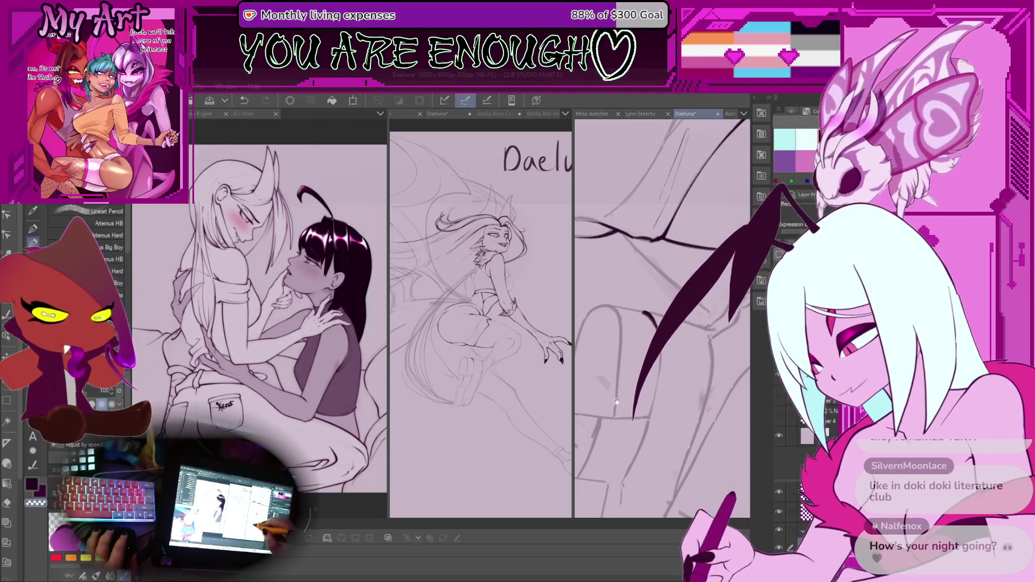
Redraw a missed stroke as one long dark curved ink line over the sketch.
left_click_drag(616, 402, 611, 344)
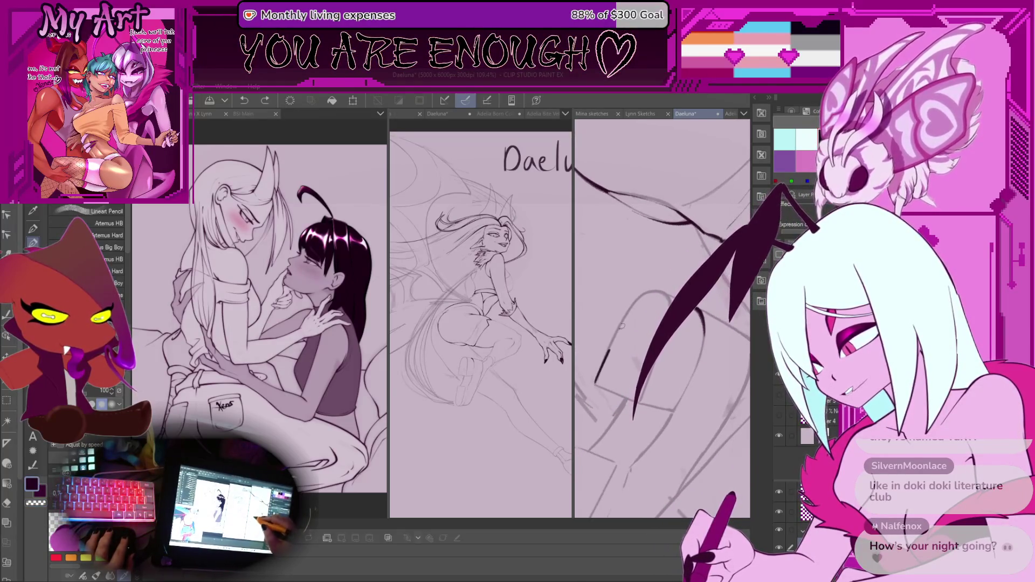
left_click_drag(621, 326, 634, 310)
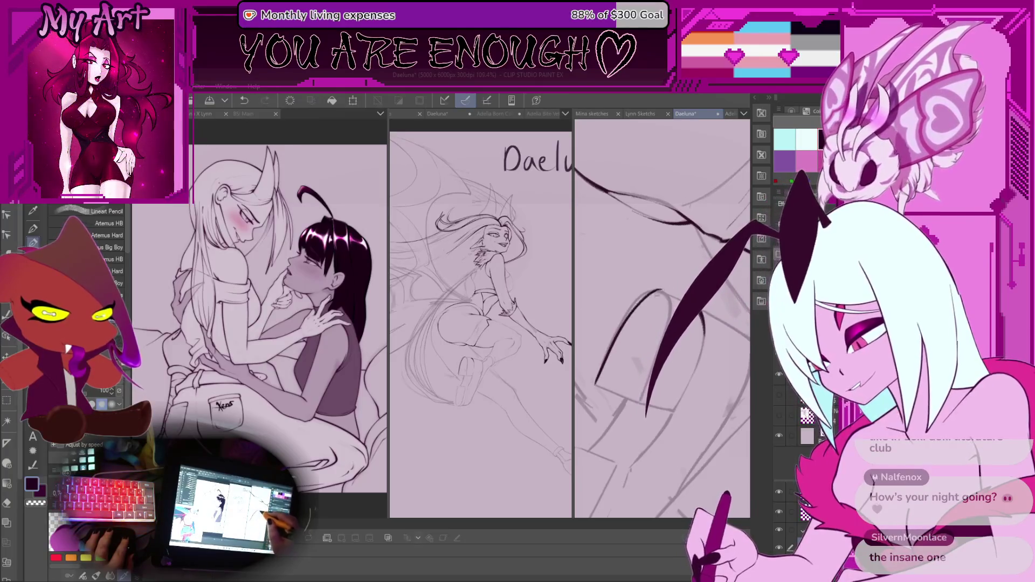
key("ctrl+z")
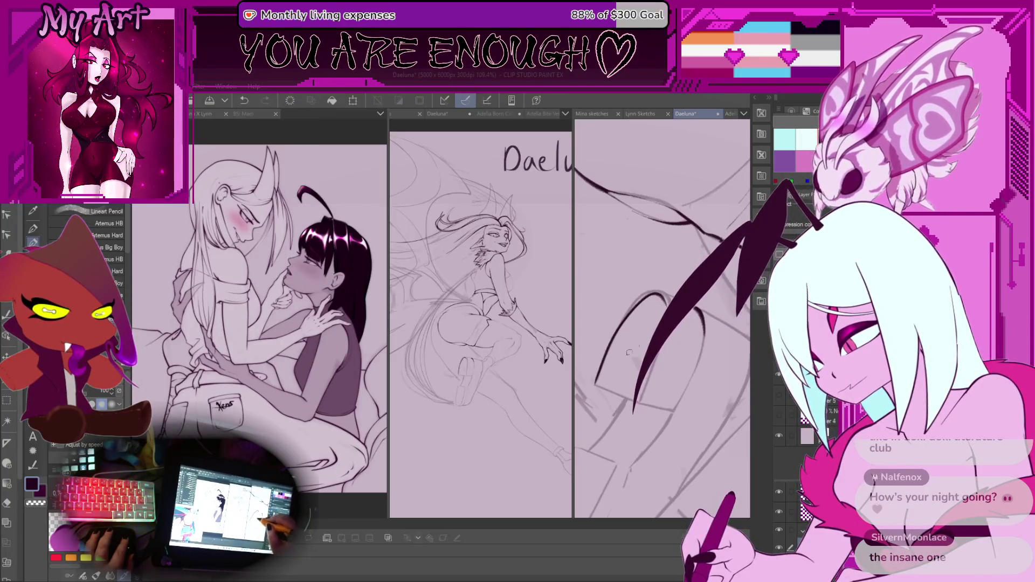
left_click_drag(597, 372, 669, 283)
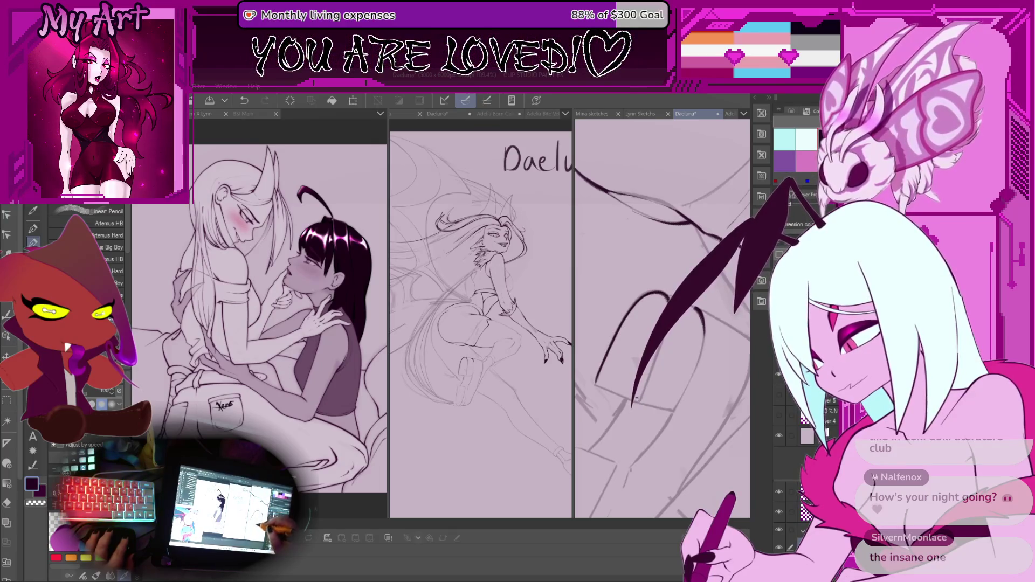
Zoom in to check the curve, then undo the last ink stroke.
scroll(661, 302, "down", 2)
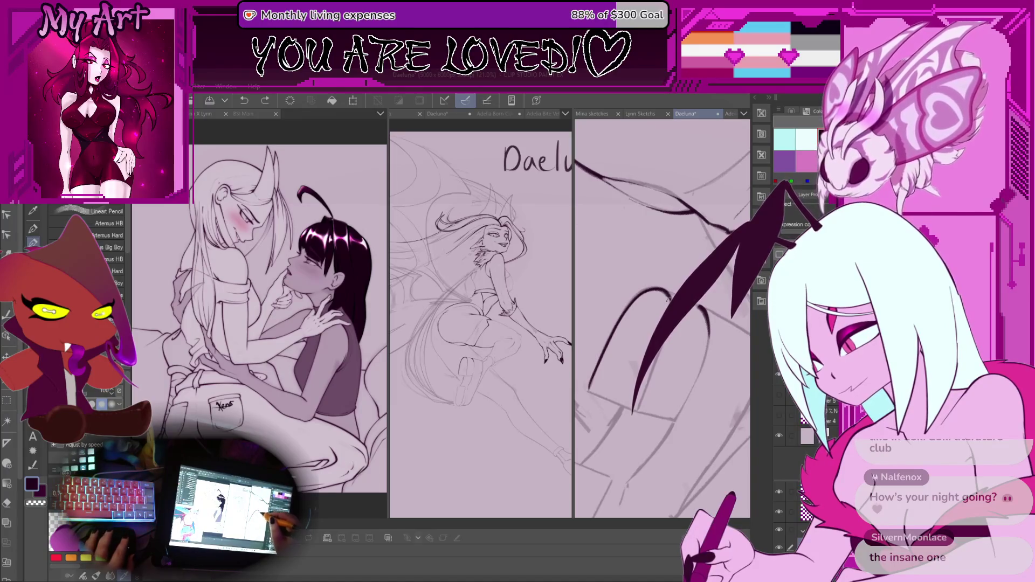
scroll(647, 380, "down", 6)
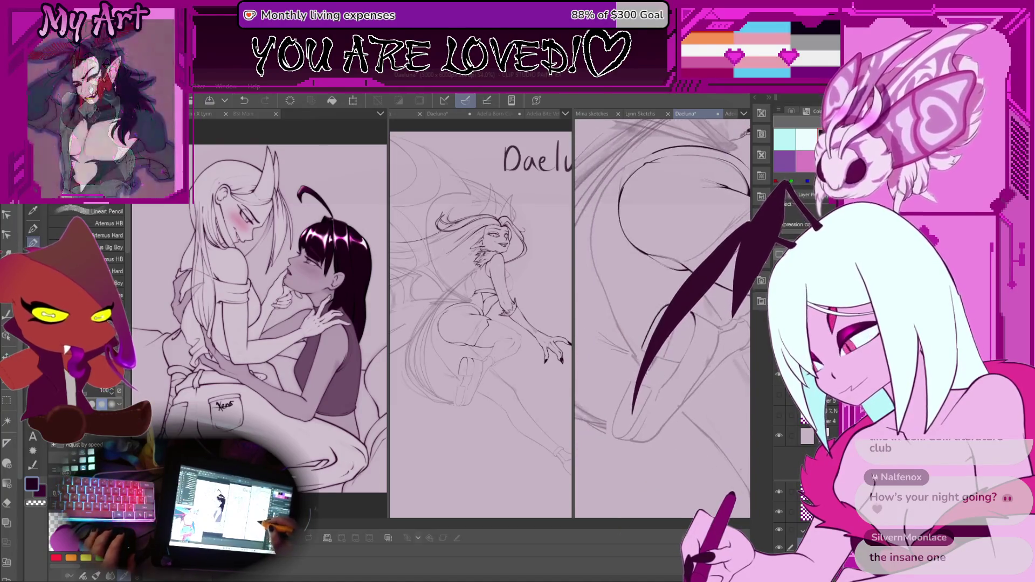
scroll(647, 380, "up", 7)
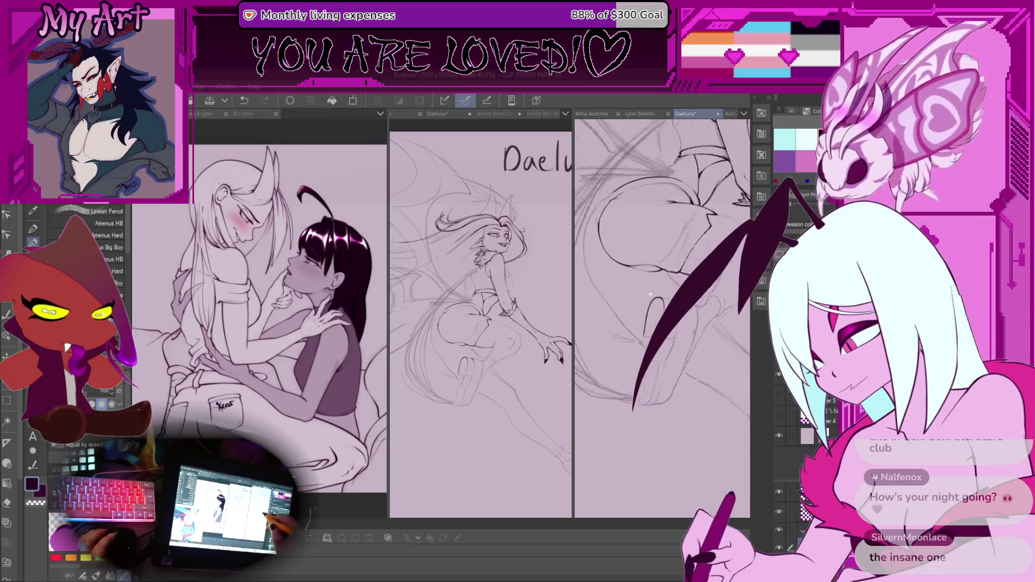
scroll(668, 336, "up", 4)
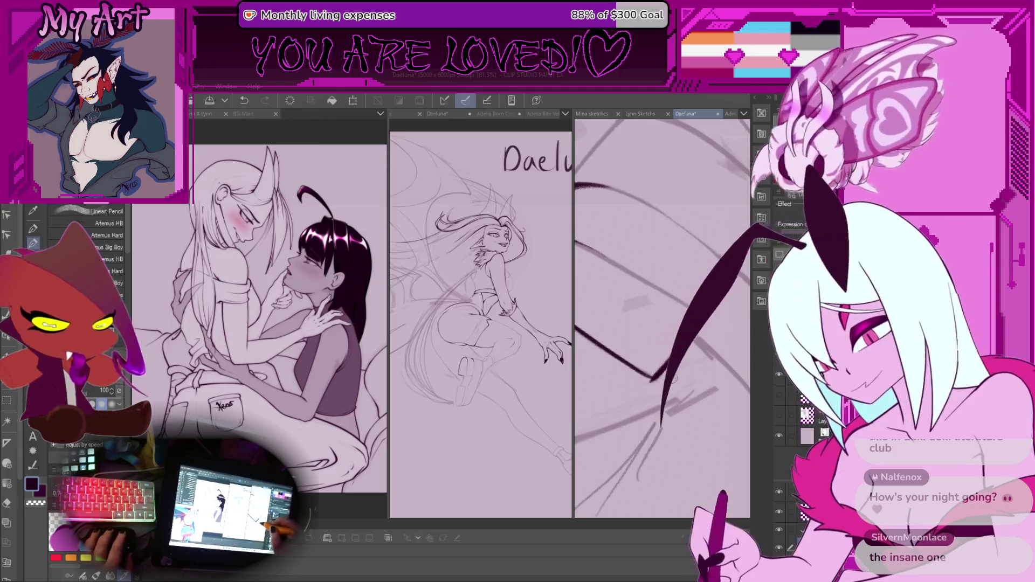
scroll(656, 376, "up", 2)
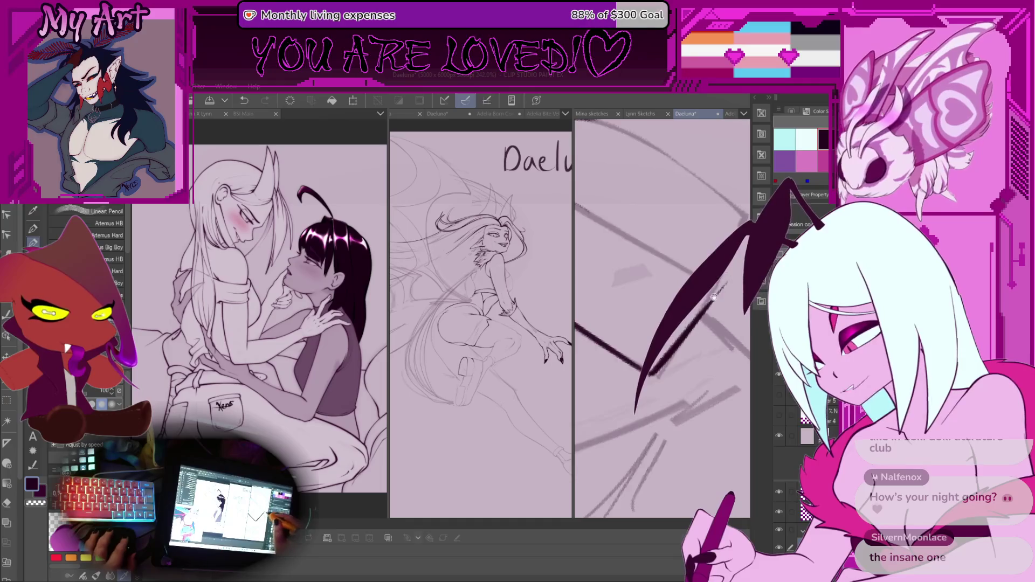
scroll(655, 367, "down", 3)
scroll(654, 368, "up", 2)
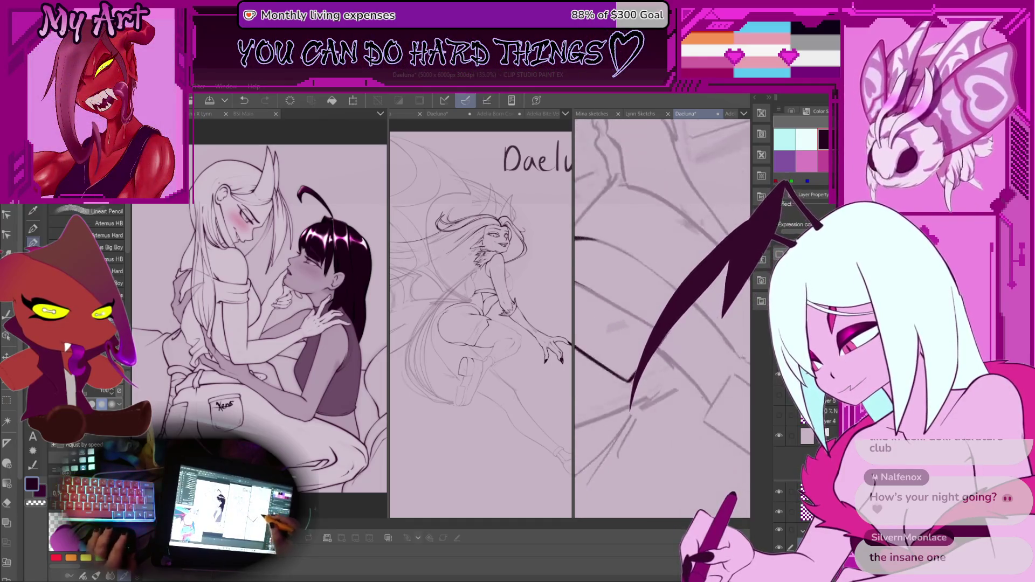
key("ctrl+z")
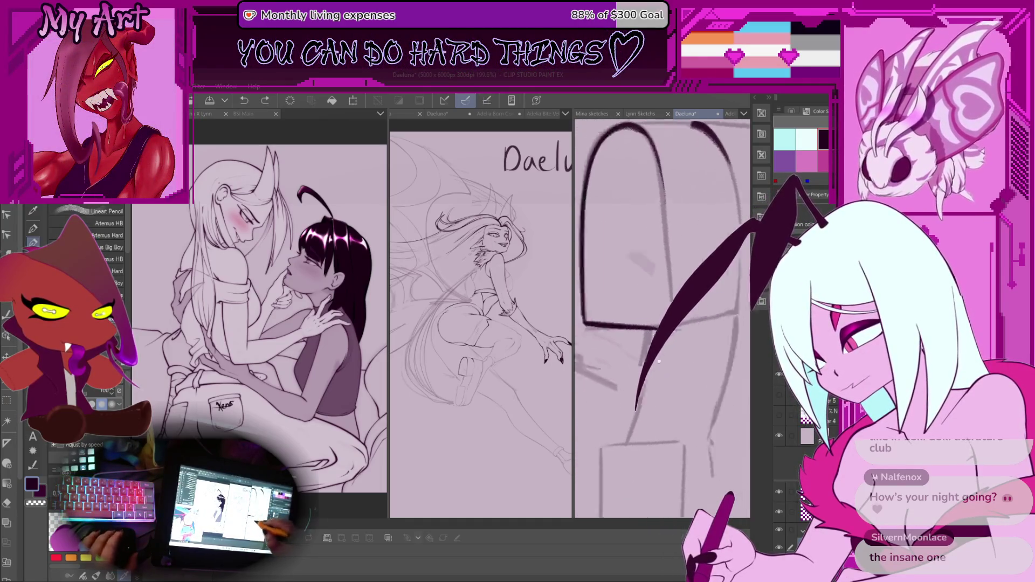